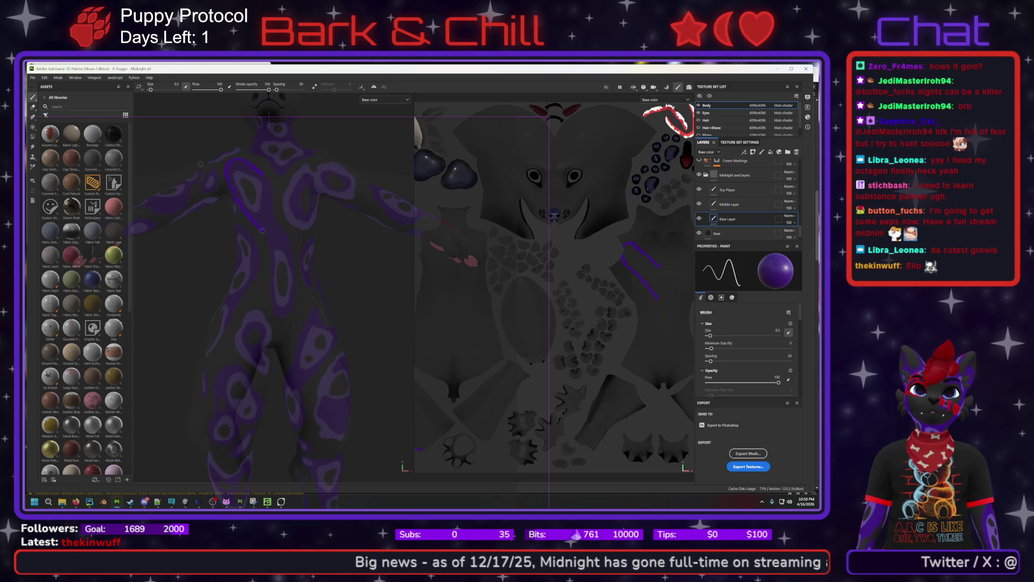
Extend the purple outline stroke down the body, then solo the Base Layer to view it alone.
left_click_drag(266, 238, 277, 316)
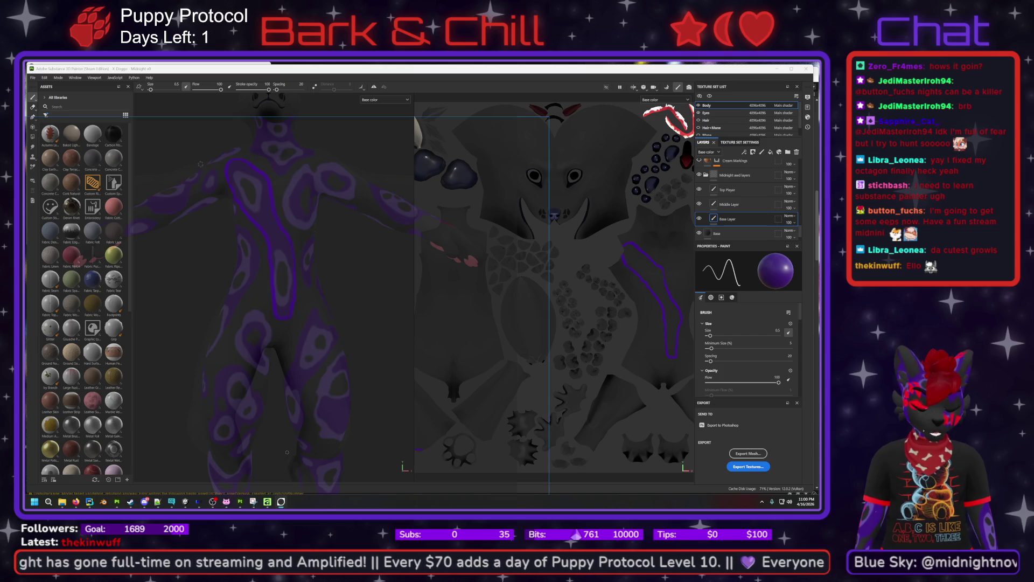
key("c")
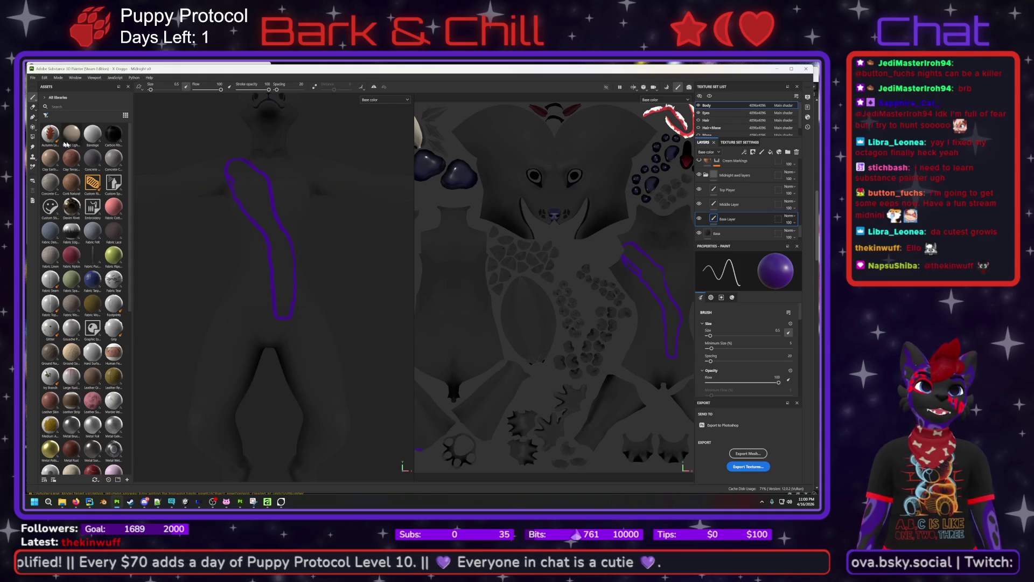
Switch to the Eraser, shrink it to size 0.17, and begin renaming the Base Layer.
left_click(33, 107)
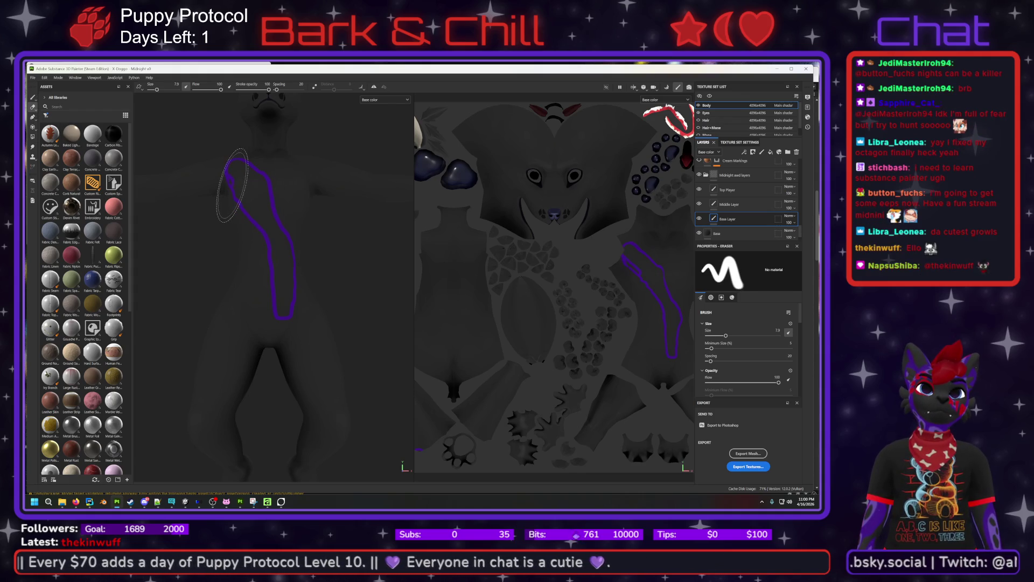
right_click_drag(231, 185, 228, 184, "ctrl")
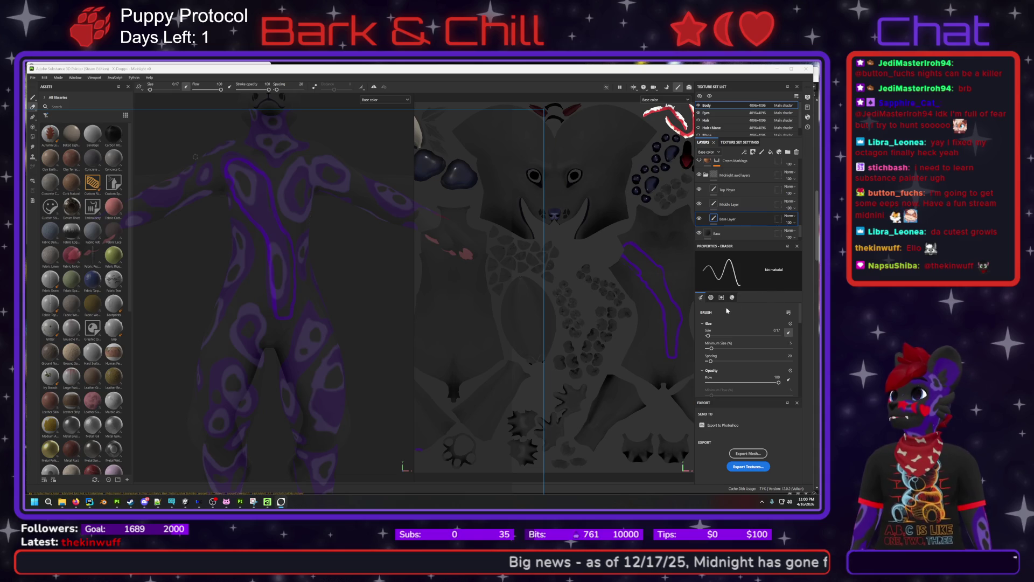
double_click(731, 219)
key("Return")
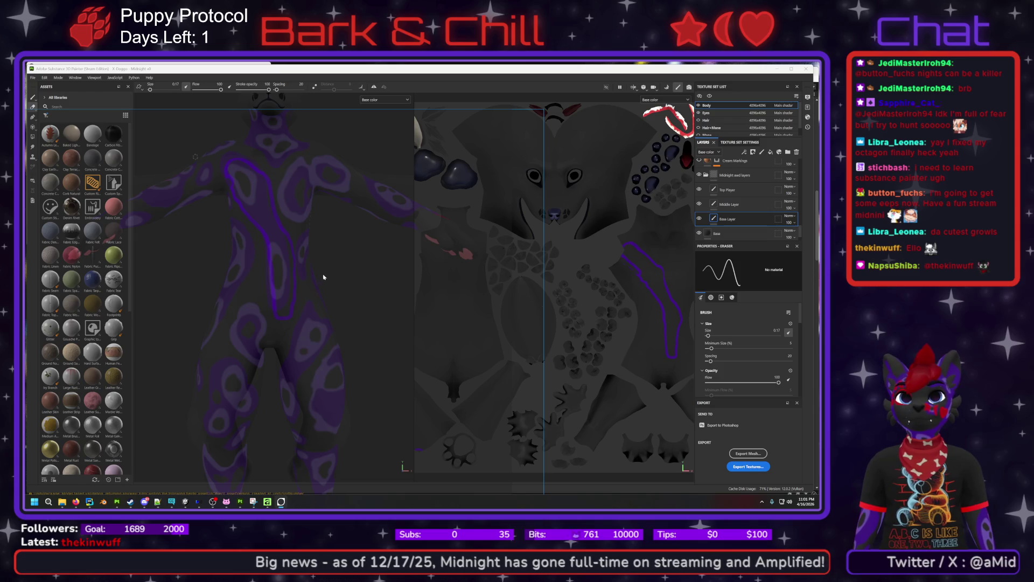
left_click_drag(316, 247, 327, 259, "alt")
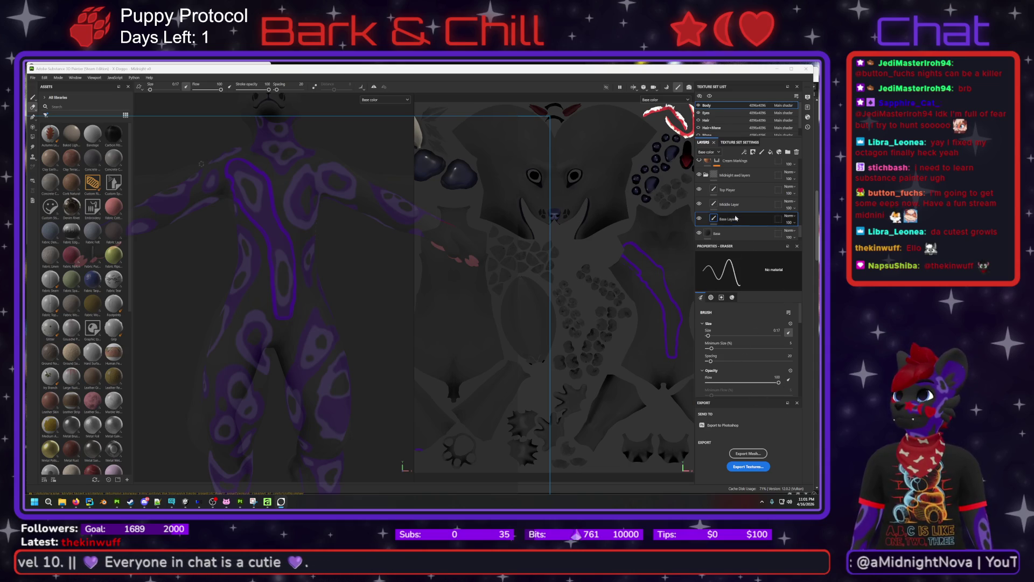
Scroll through the Eraser properties and jump to the Stencil section.
scroll(759, 341, "down", 5)
scroll(767, 354, "down", 5)
scroll(721, 350, "down", 5)
scroll(721, 354, "up", 12)
scroll(722, 350, "down", 5)
scroll(722, 350, "down", 3)
left_click(712, 299)
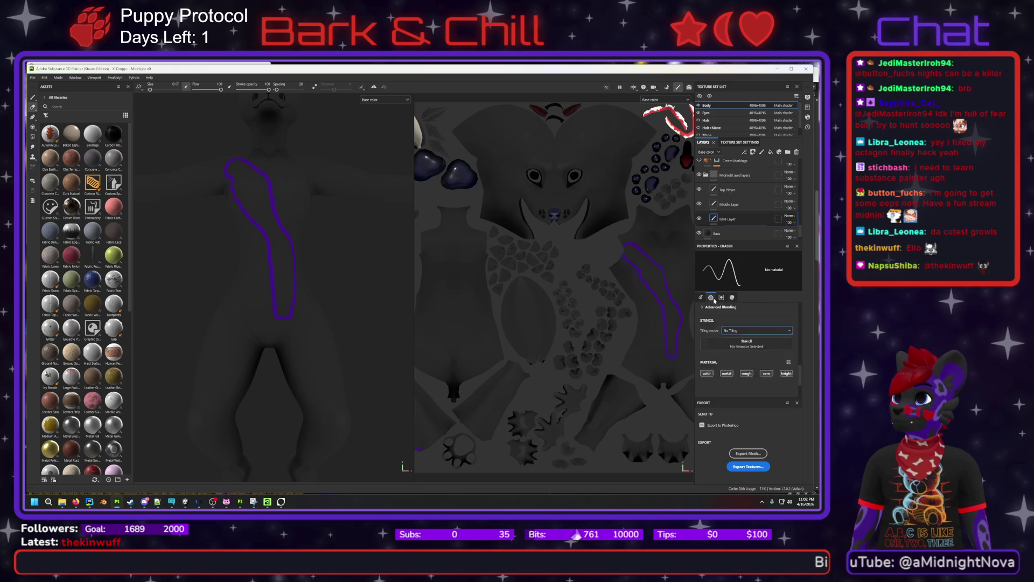
Look over the stencil and material settings, then select the Middle Layer.
scroll(732, 346, "up", 1)
scroll(732, 345, "up", 6)
scroll(733, 340, "up", 4)
scroll(734, 326, "down", 8)
scroll(733, 334, "down", 5)
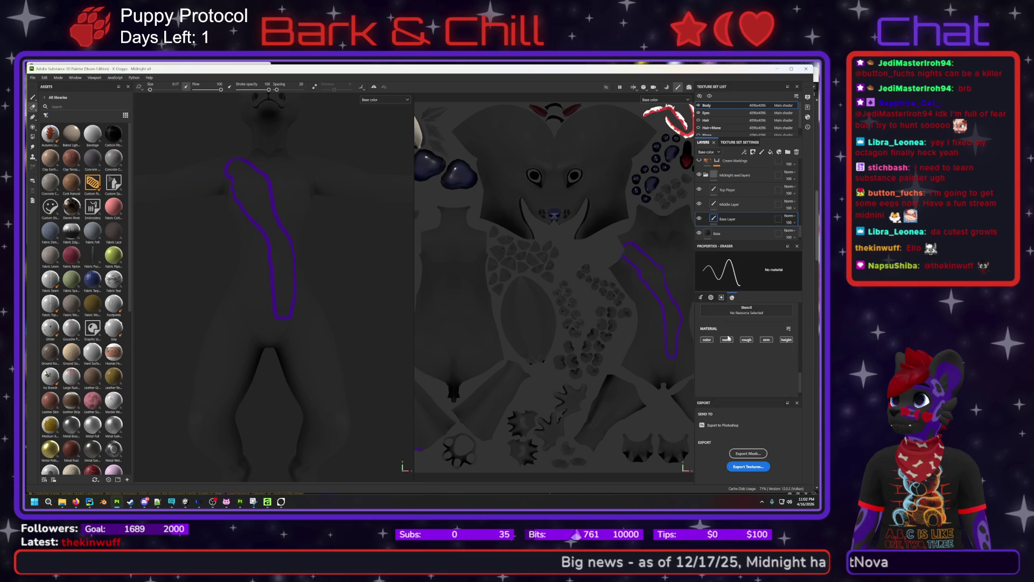
scroll(716, 346, "up", 4)
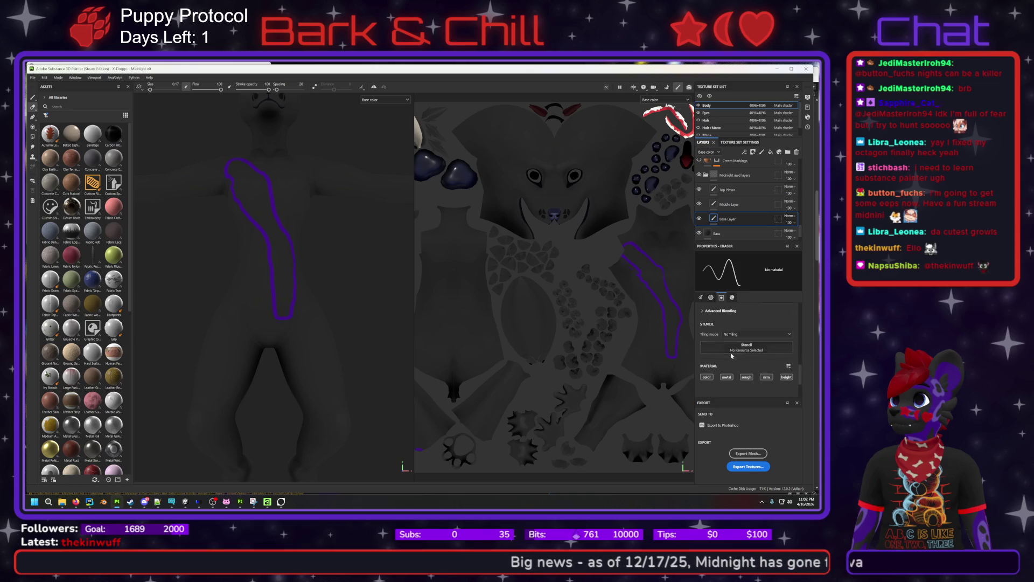
scroll(736, 343, "up", 4)
scroll(736, 342, "up", 2)
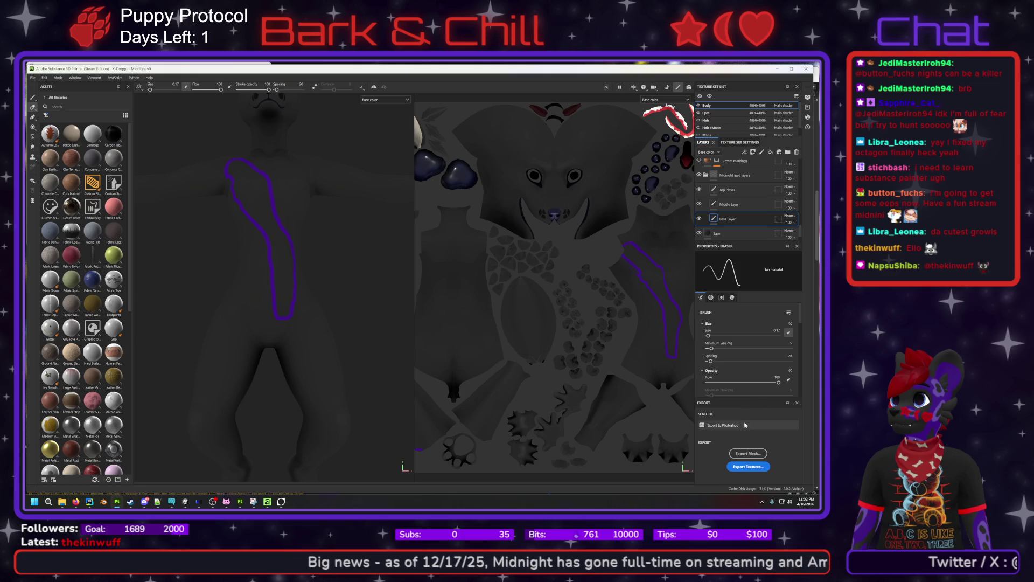
scroll(732, 334, "down", 6)
scroll(732, 332, "down", 5)
scroll(731, 343, "down", 3)
scroll(731, 334, "up", 4)
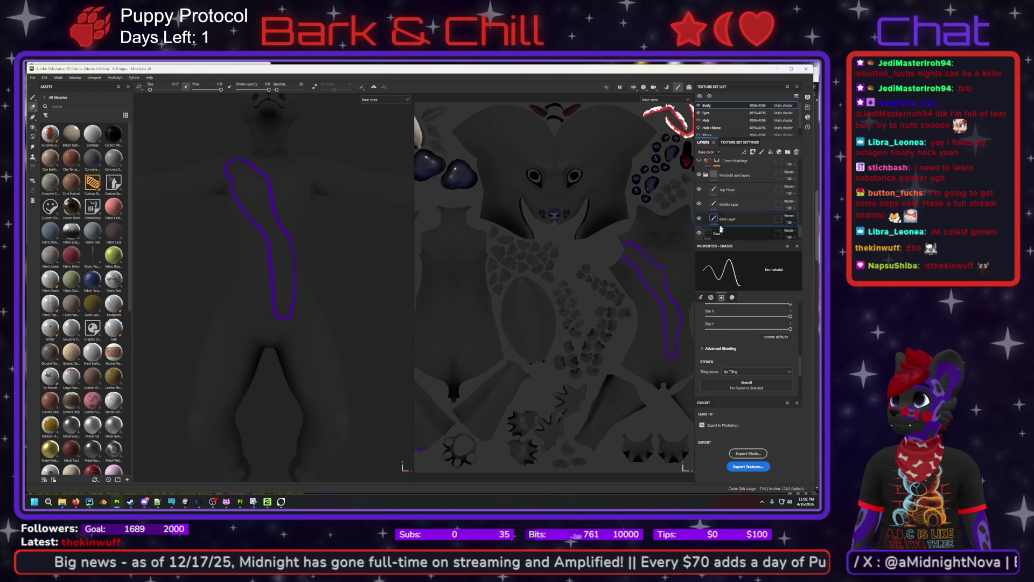
scroll(728, 333, "down", 2)
scroll(728, 333, "down", 2)
scroll(730, 343, "up", 2)
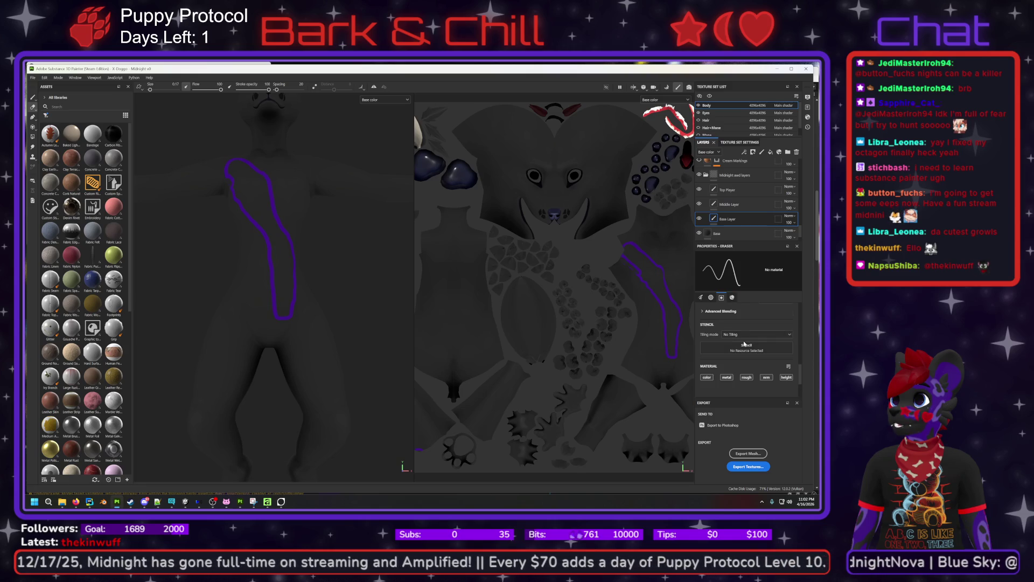
scroll(745, 347, "down", 1)
scroll(744, 364, "up", 1)
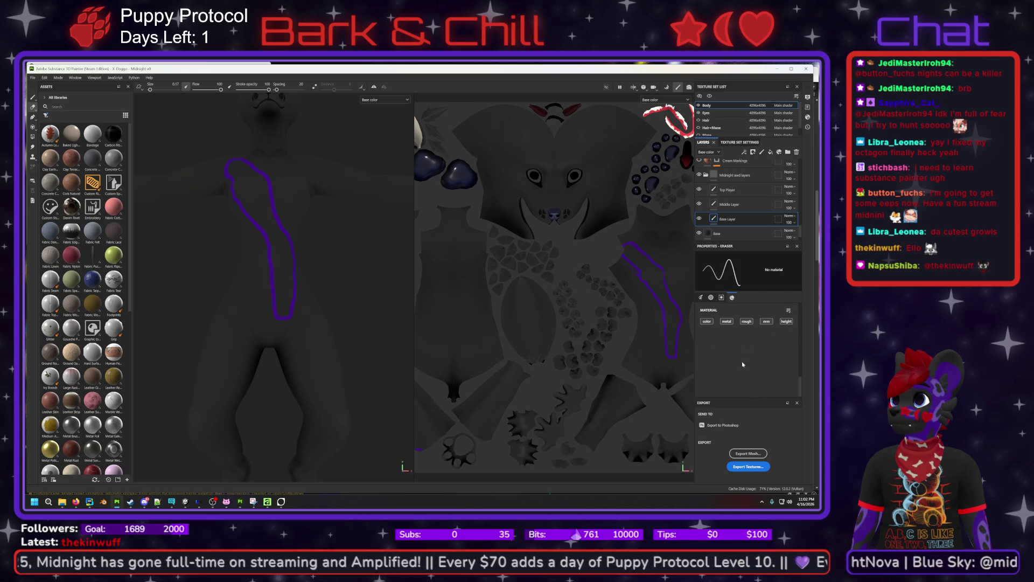
scroll(742, 366, "up", 2)
scroll(742, 367, "up", 4)
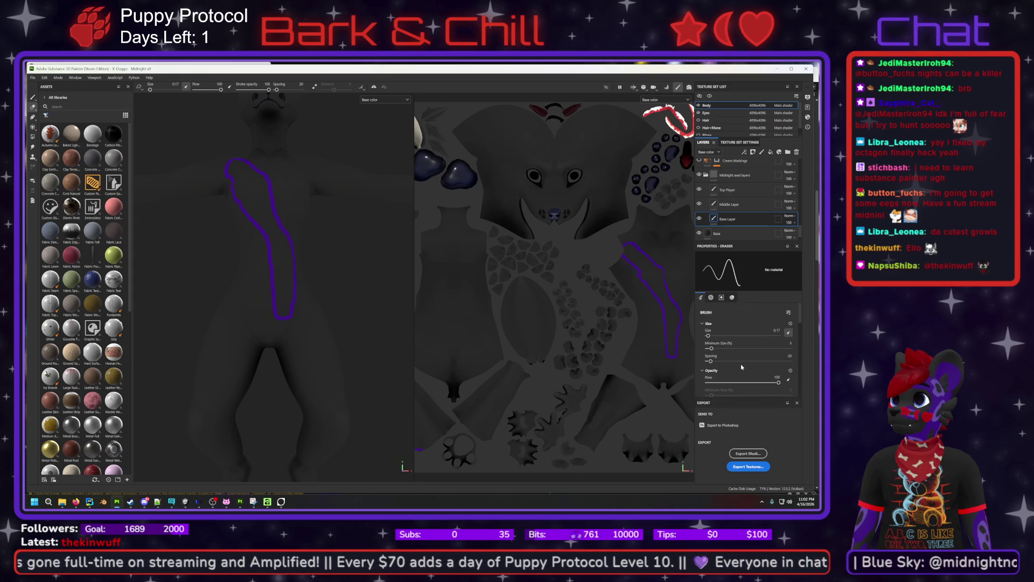
left_click(730, 205)
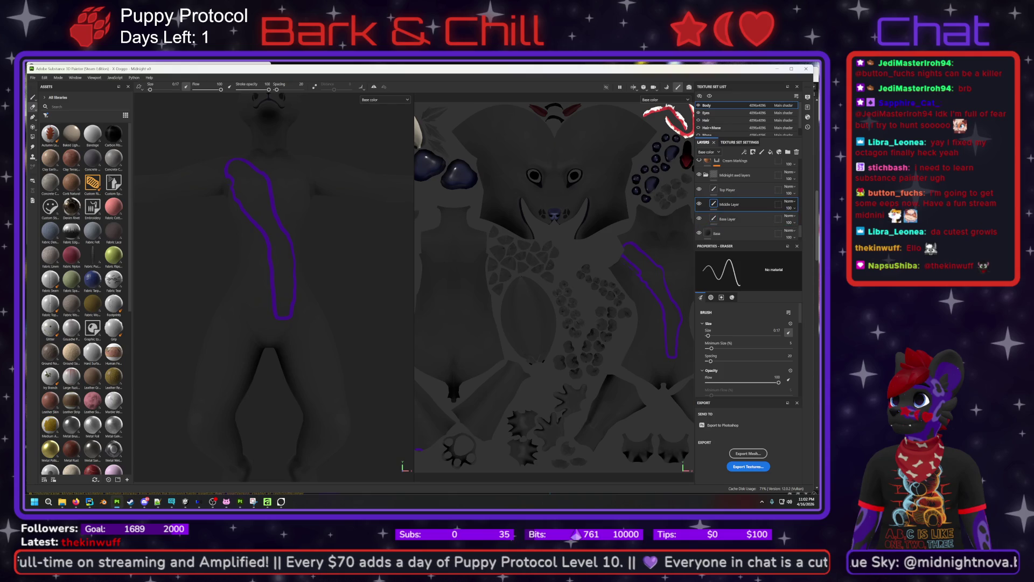
Switch to the Paint tool and drop the Ivy Branch material onto the model.
left_click(33, 98)
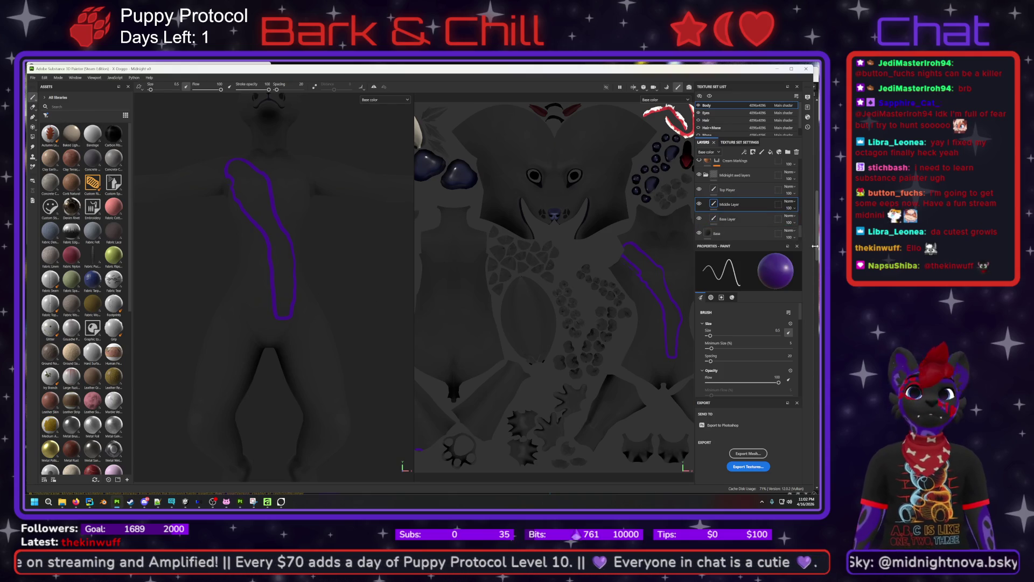
scroll(723, 337, "down", 10)
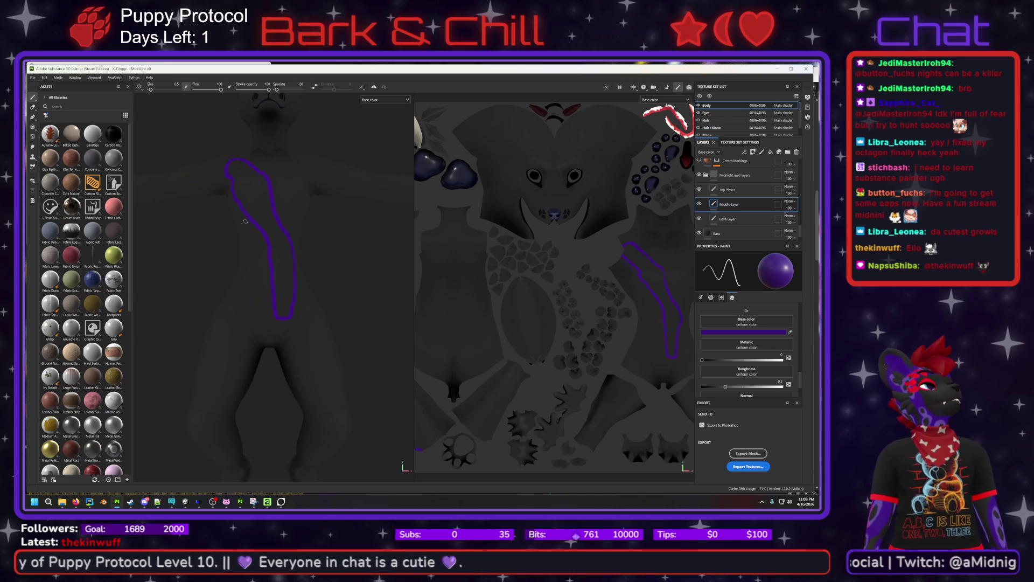
mouse_move(57, 382)
left_mouse_down()
mouse_move(273, 501)
mouse_move(267, 350)
mouse_move(242, 187)
mouse_move(431, 200)
mouse_move(702, 192)
mouse_move(733, 207)
mouse_move(705, 262)
mouse_move(300, 499)
mouse_move(305, 362)
mouse_move(338, 311)
left_mouse_up()
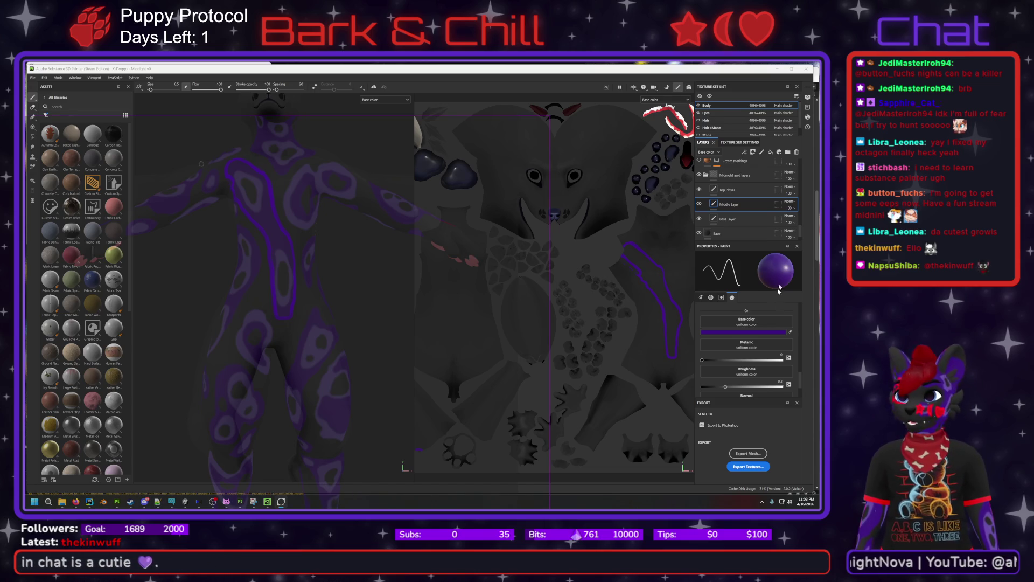
Set the brush base colour to lighter purple 664EA5, then pick dark grey instead.
left_click(764, 332)
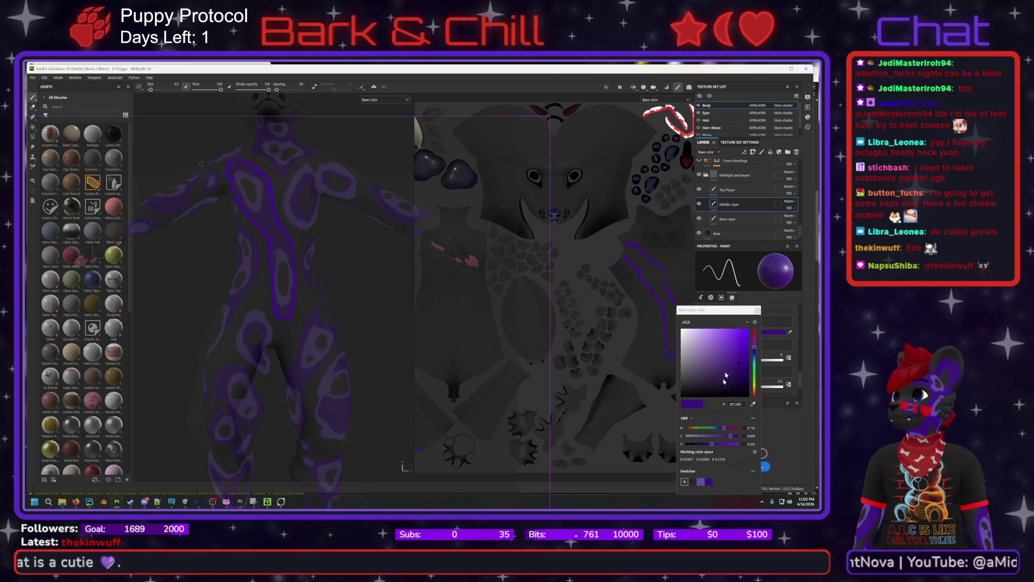
left_click(700, 480)
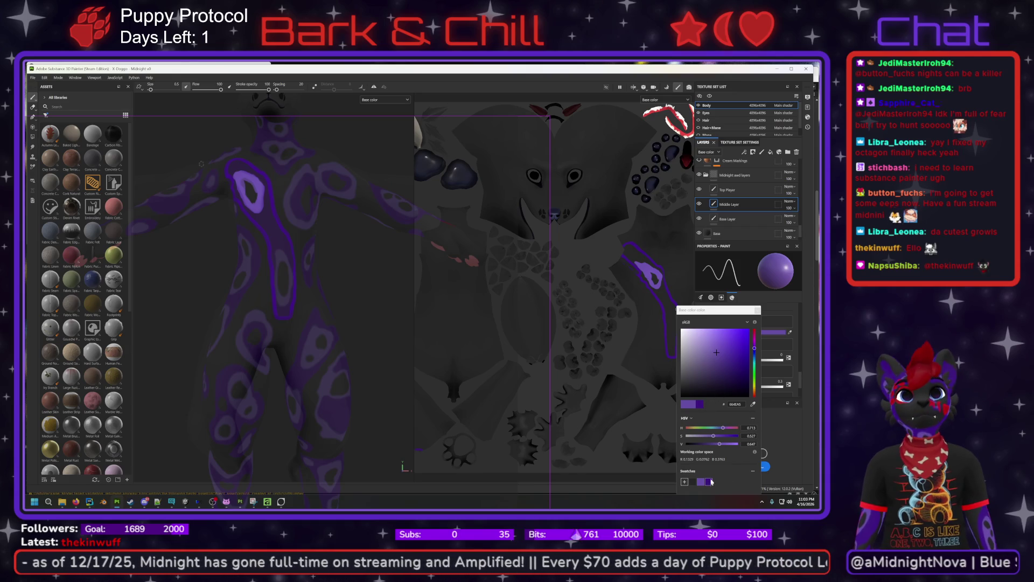
left_click(710, 206)
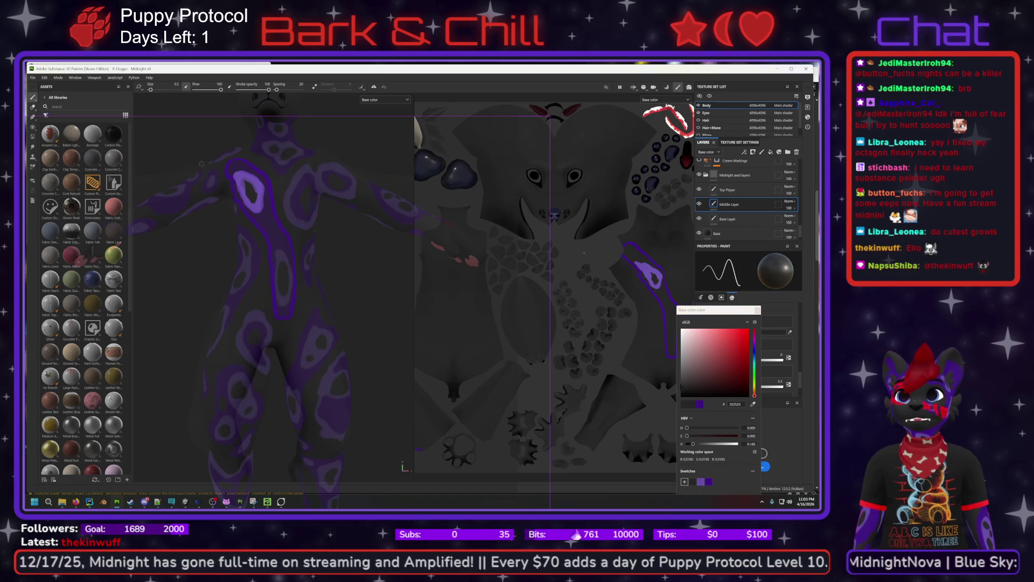
Pair purple 664EA5 with the Middle Layer, then return to dark grey on Top Player.
left_click(712, 190)
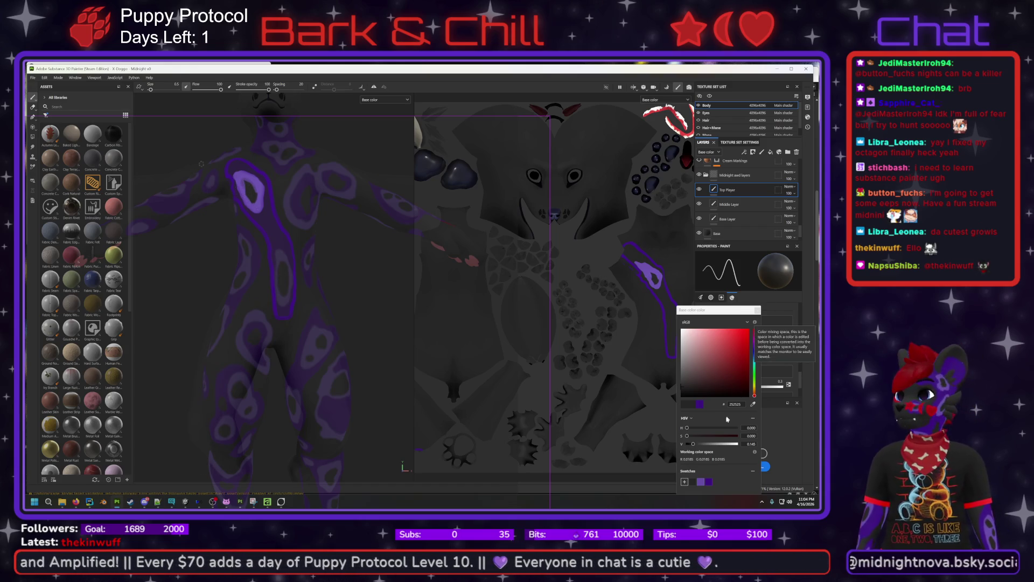
left_click(702, 483)
left_click(729, 204)
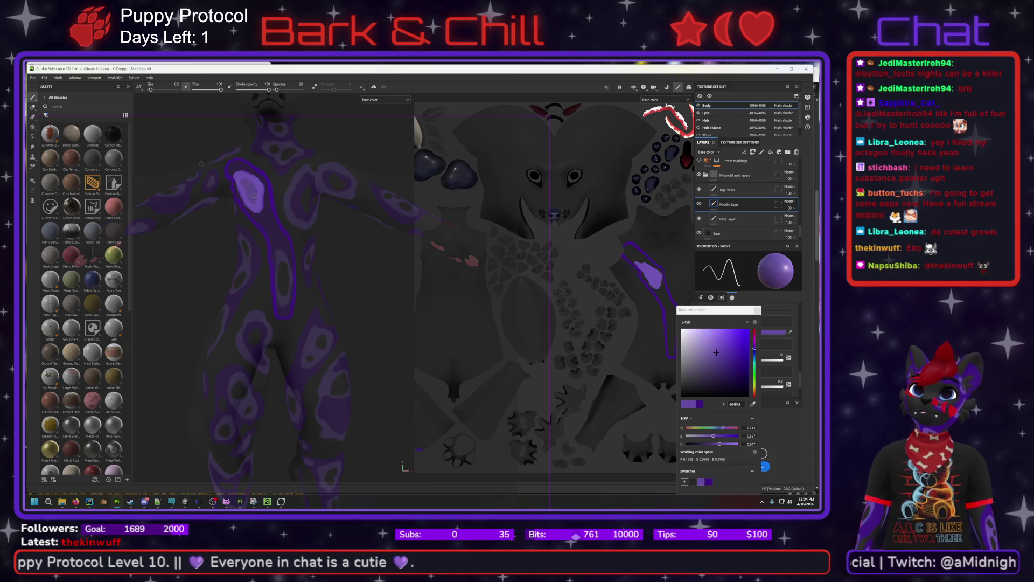
left_click(693, 481)
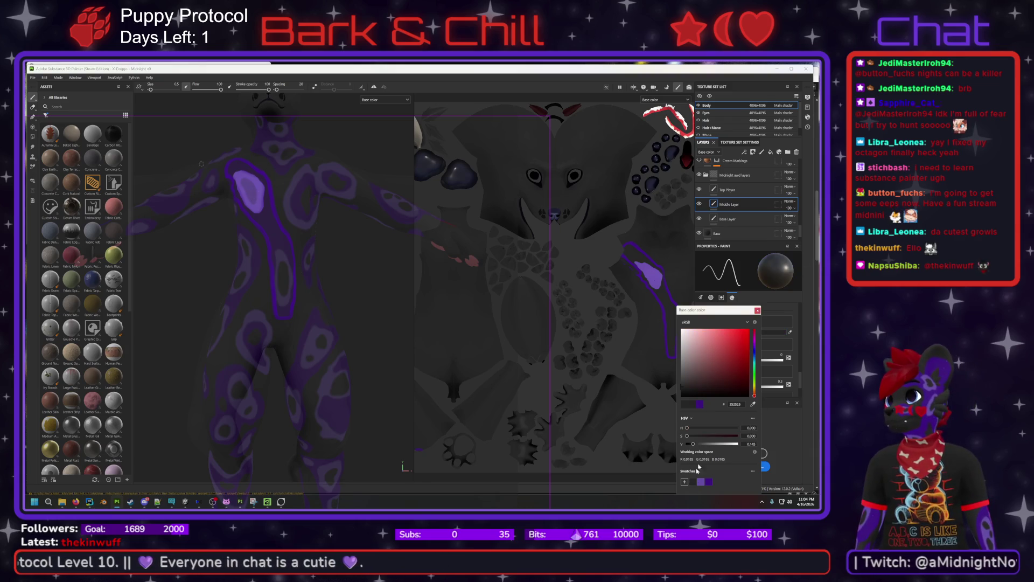
left_click(728, 190)
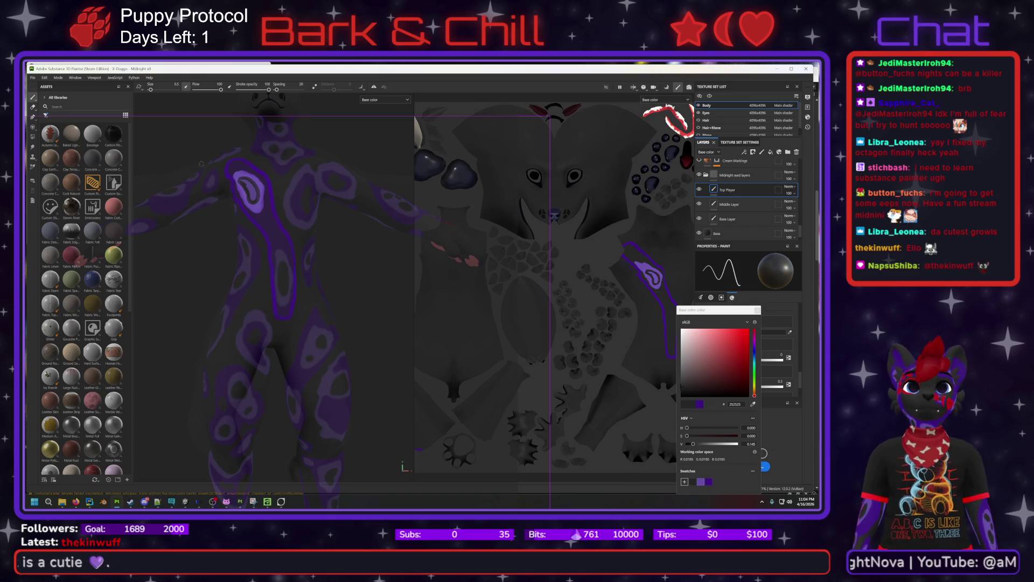
Paint a dark grey stroke in the chest spot, then set Base Layer to deep purple 3D1280.
left_click_drag(249, 183, 252, 201)
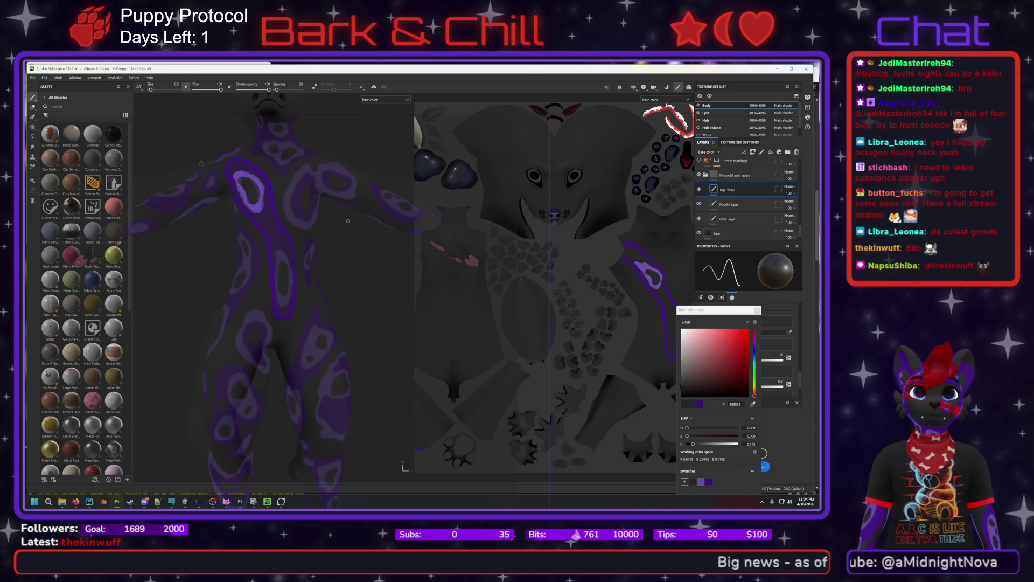
left_click(729, 219)
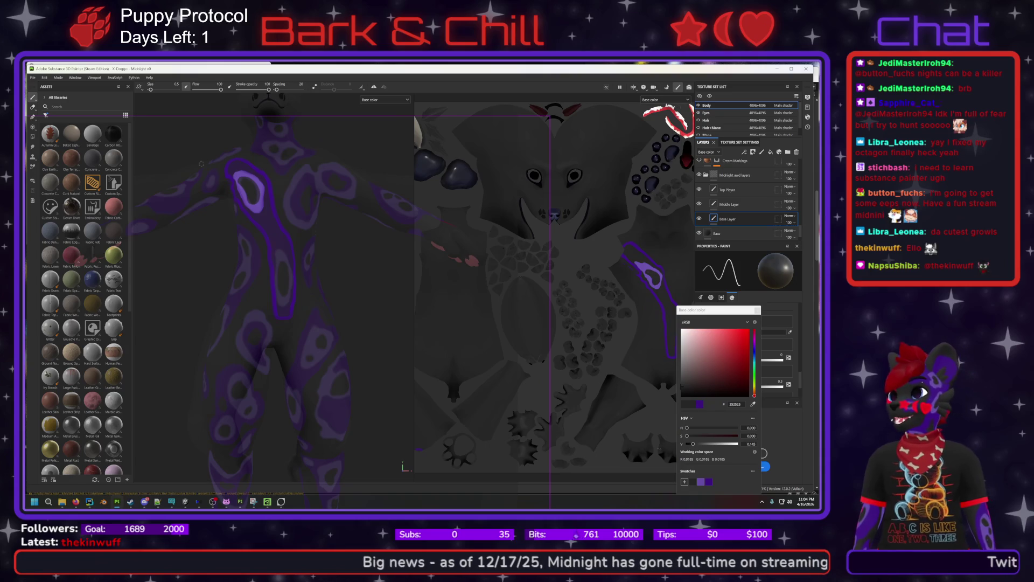
left_click(701, 481)
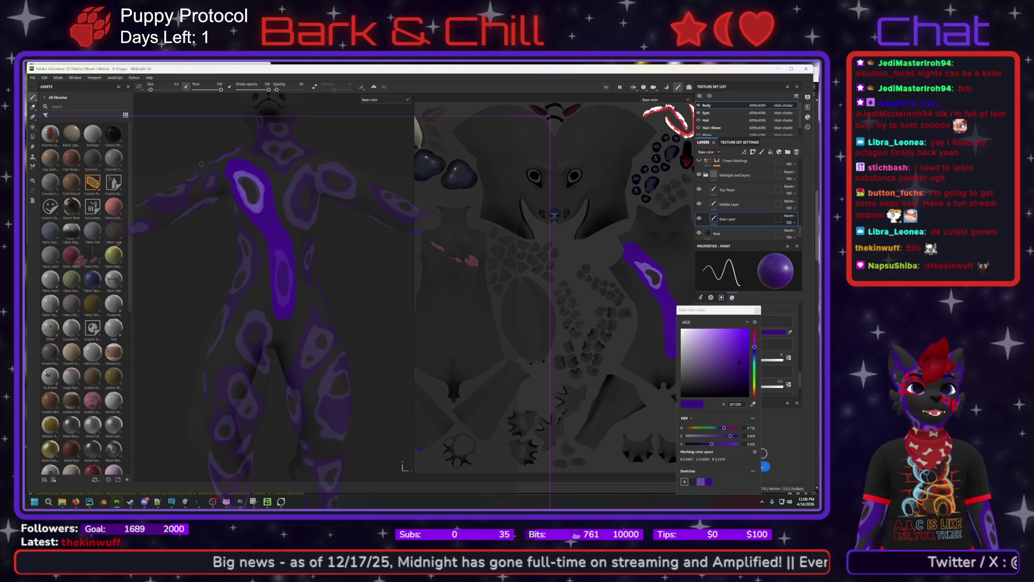
Make the Middle Layer the active paint layer.
left_click(744, 205)
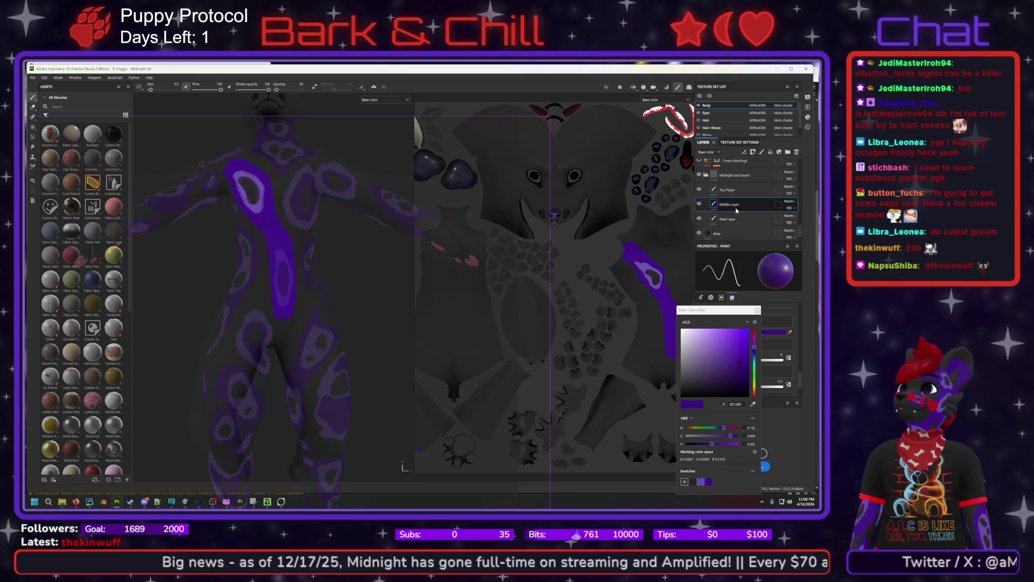
Paint a lighter purple 664EA5 spot on the torso, then sample dark grey.
left_click(702, 483)
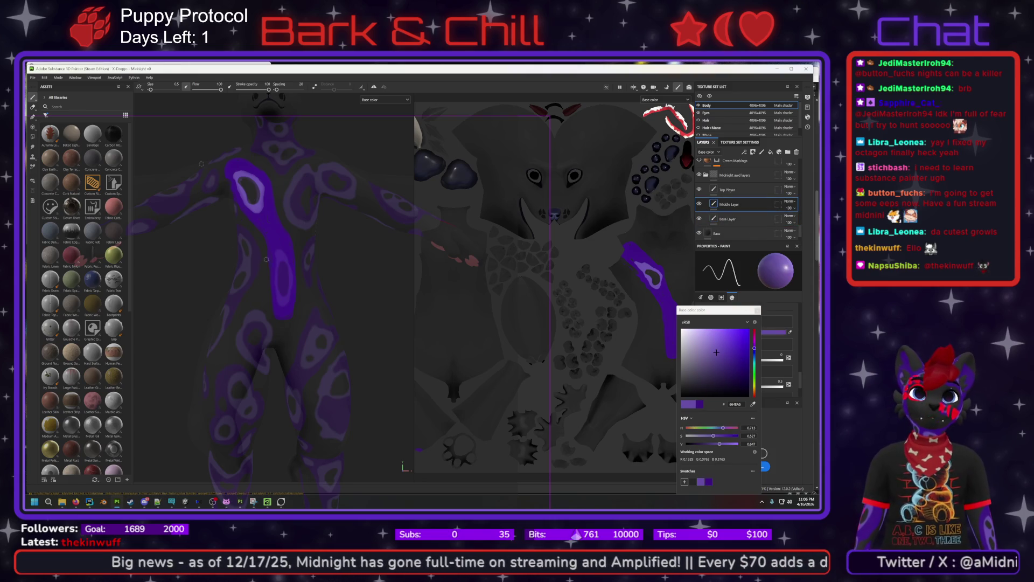
left_click_drag(276, 253, 283, 306)
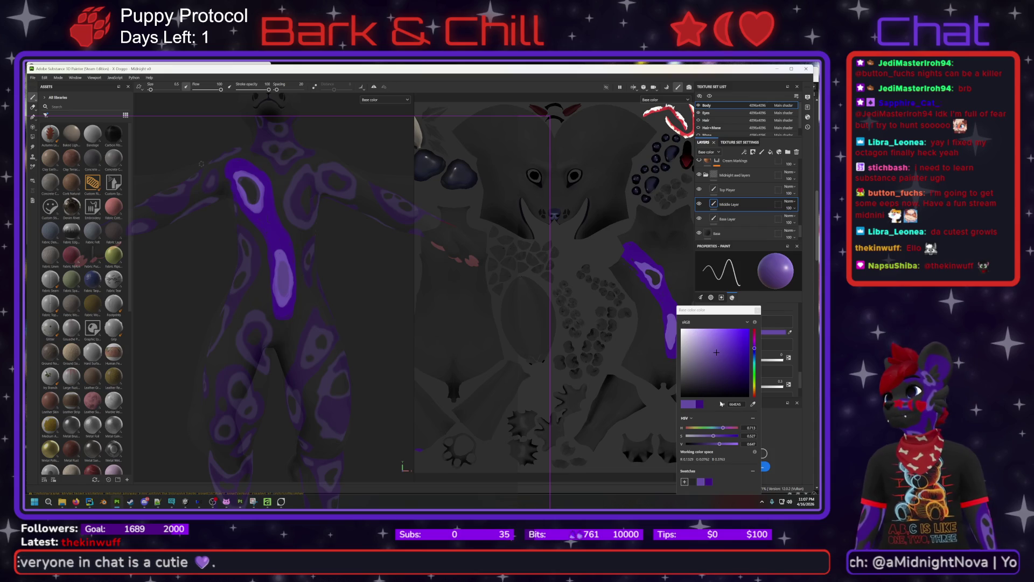
left_click(545, 377)
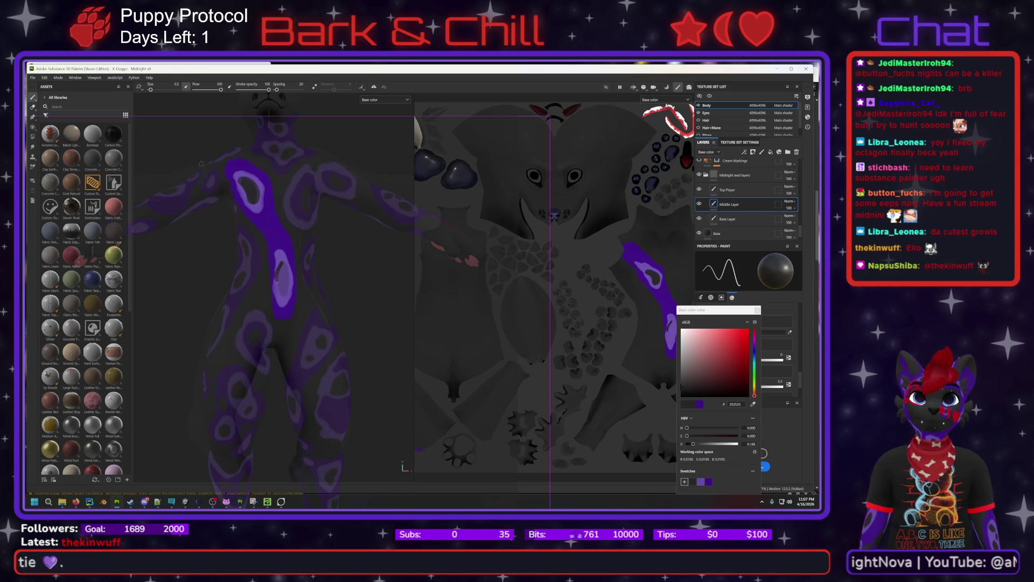
Darken the purple spot's centre with three dark grey strokes.
left_click_drag(282, 262, 278, 273)
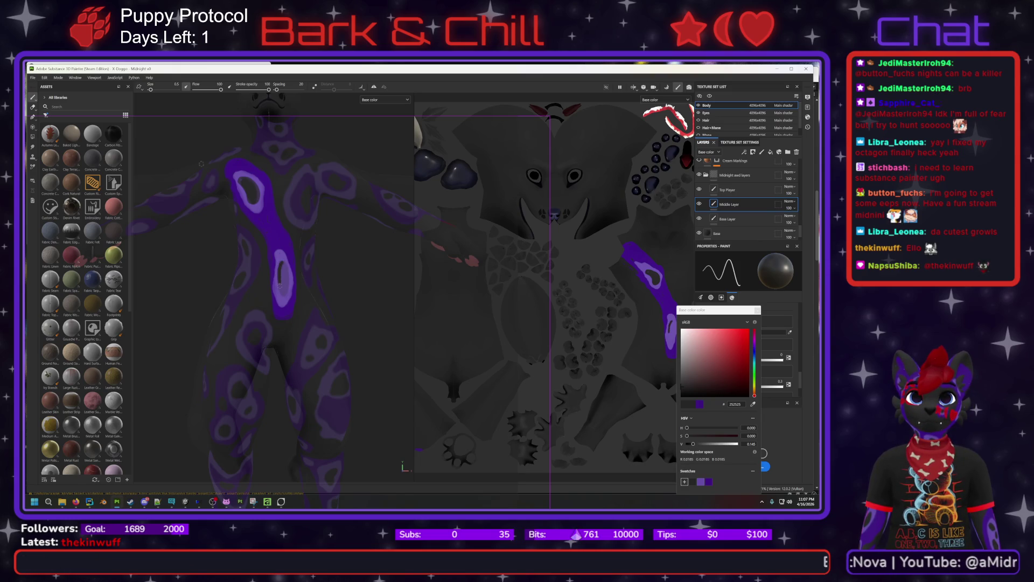
left_click_drag(286, 278, 286, 268)
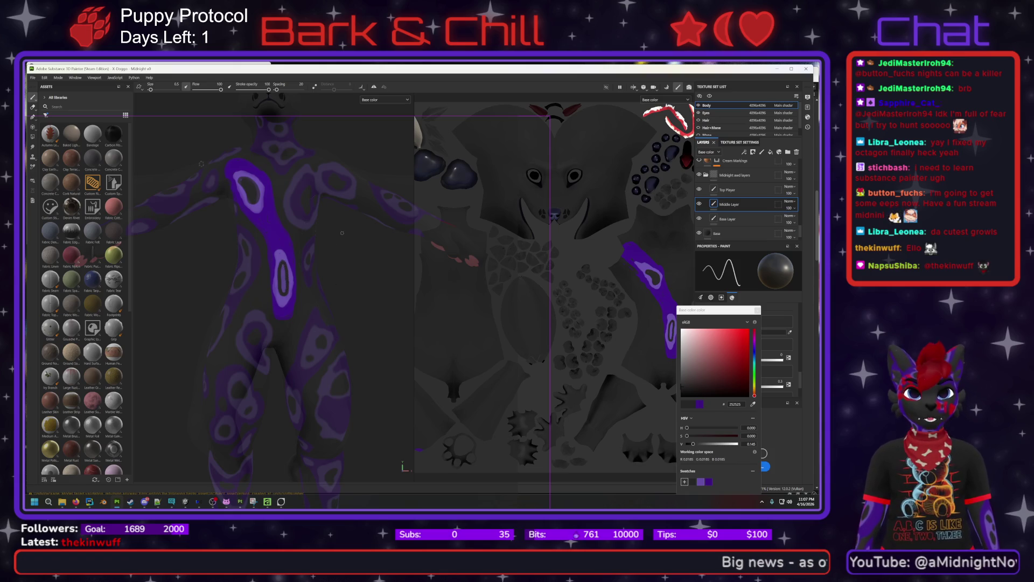
left_click_drag(280, 265, 282, 289)
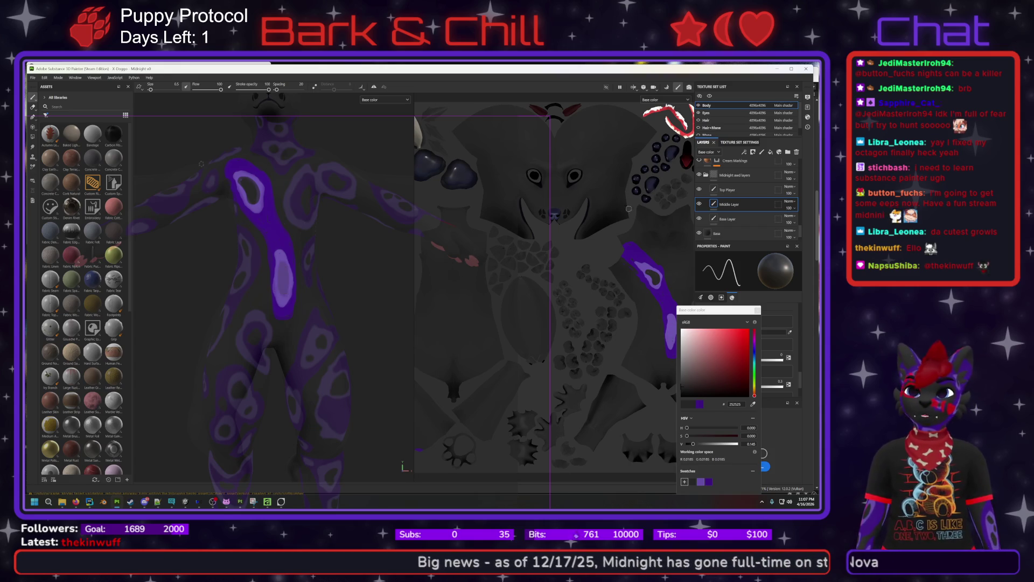
left_click(728, 189)
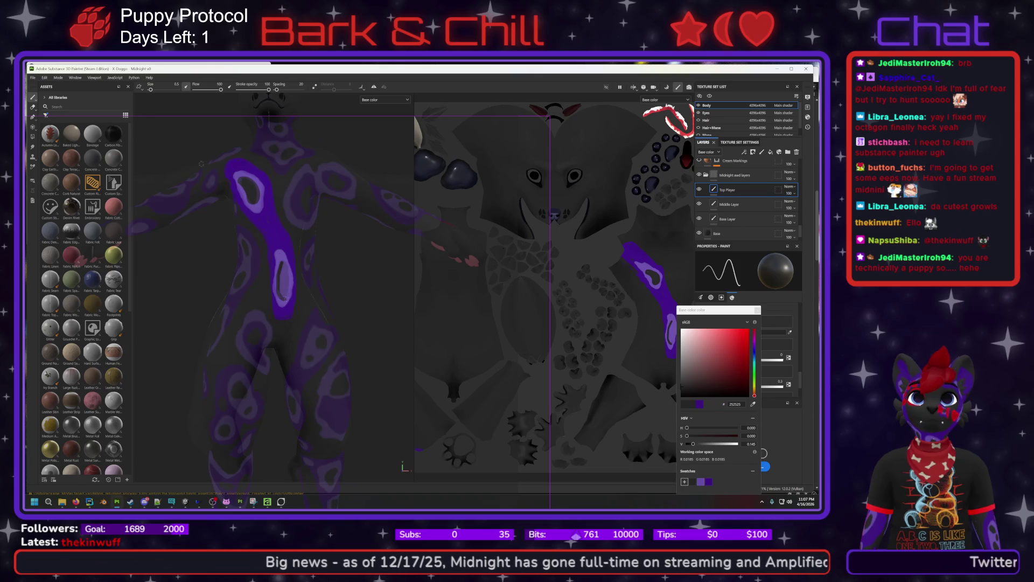
On Top Player, brush short dark strokes into the torso marking's light centre, undoing one attempt.
left_click_drag(287, 283, 283, 267)
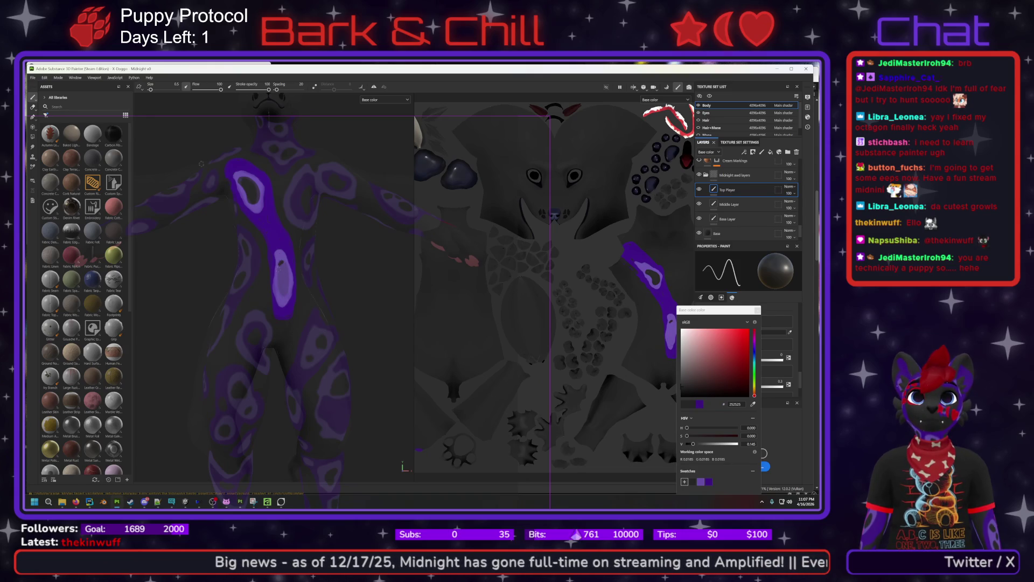
left_click_drag(278, 291, 282, 271)
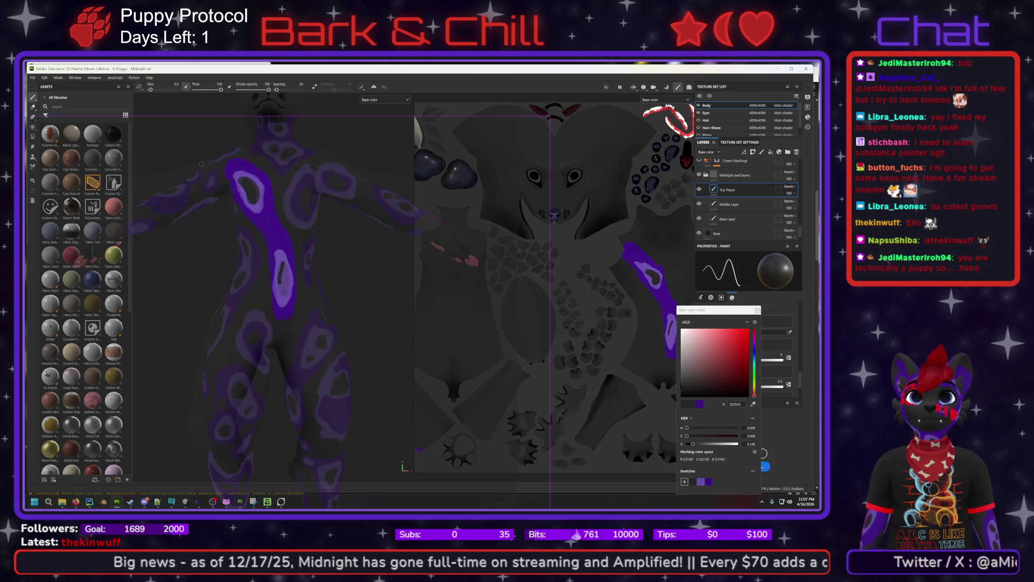
mouse_move(283, 299)
left_mouse_down()
mouse_move(282, 263)
mouse_move(281, 292)
mouse_move(287, 271)
left_mouse_up()
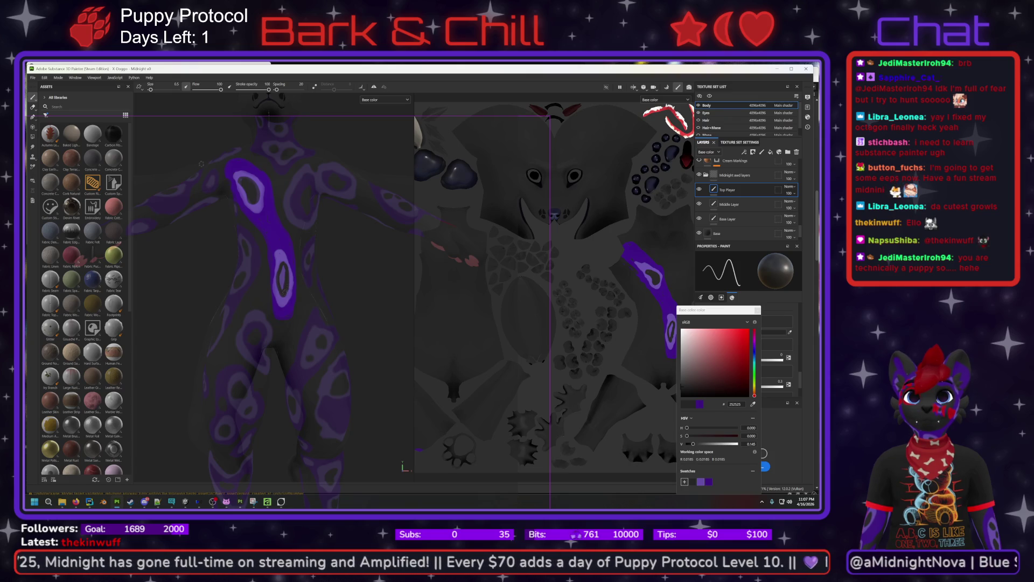
key("ctrl+z")
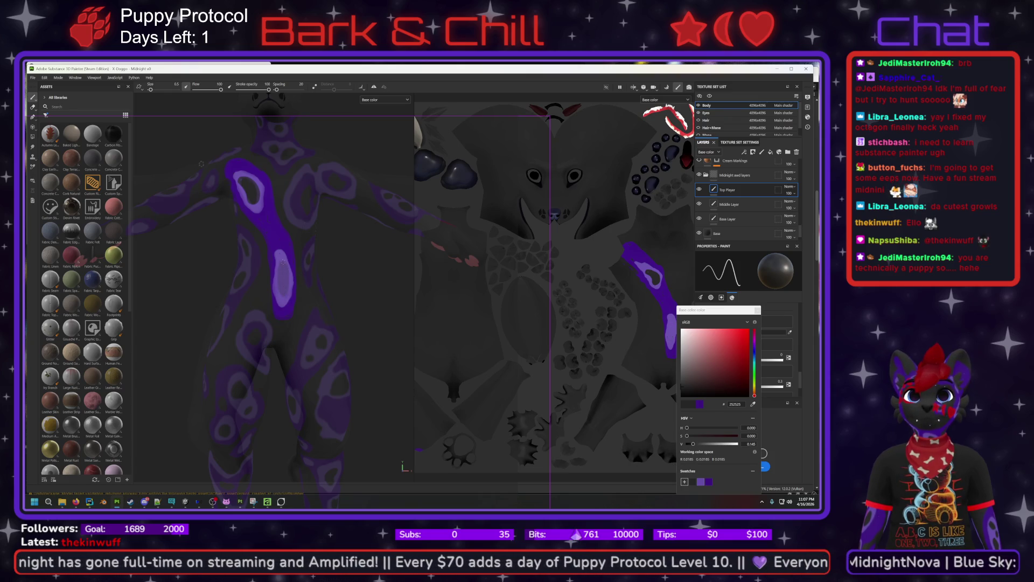
left_click_drag(282, 263, 280, 290)
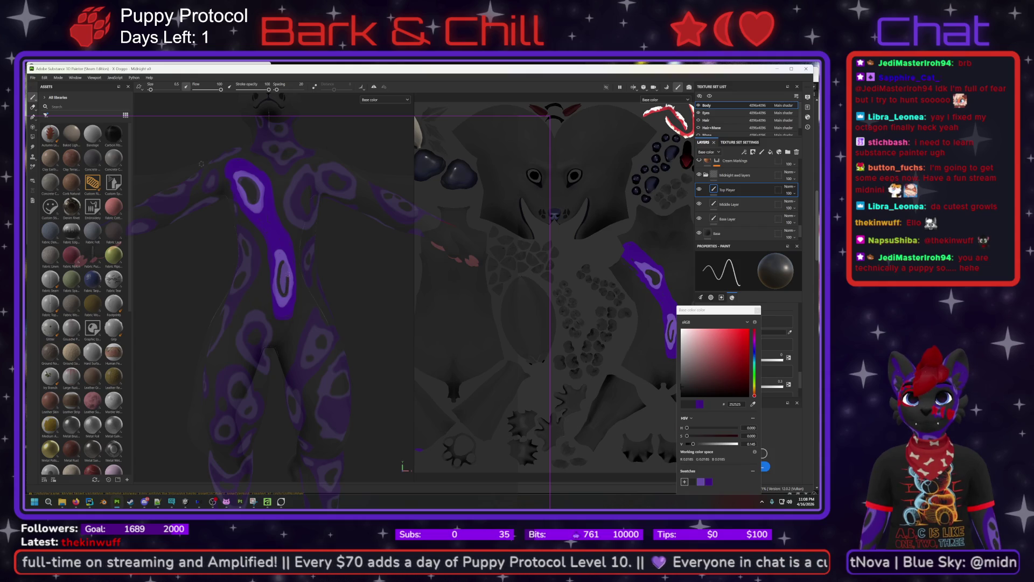
left_click_drag(285, 272, 281, 271)
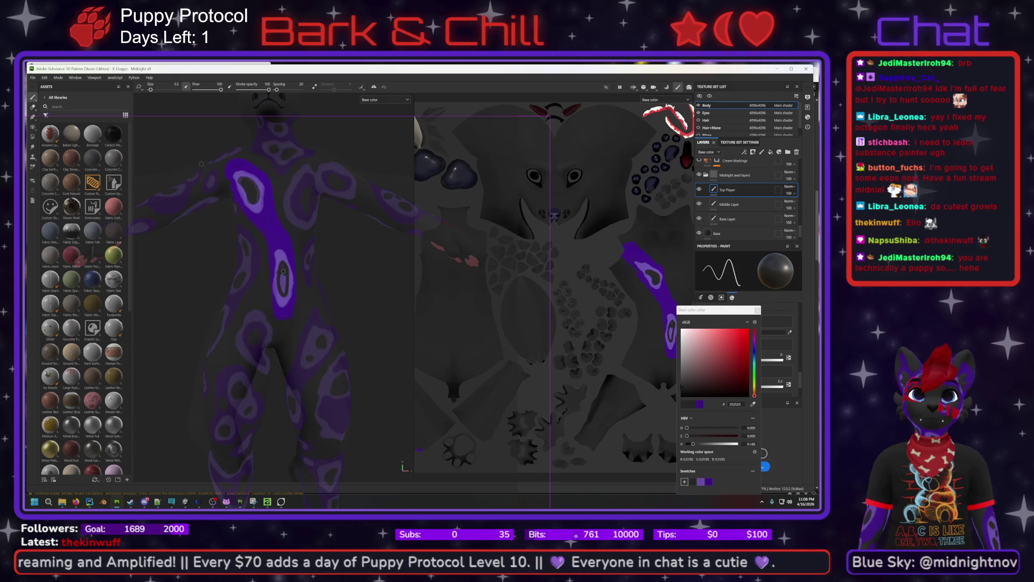
left_click_drag(281, 276, 282, 290)
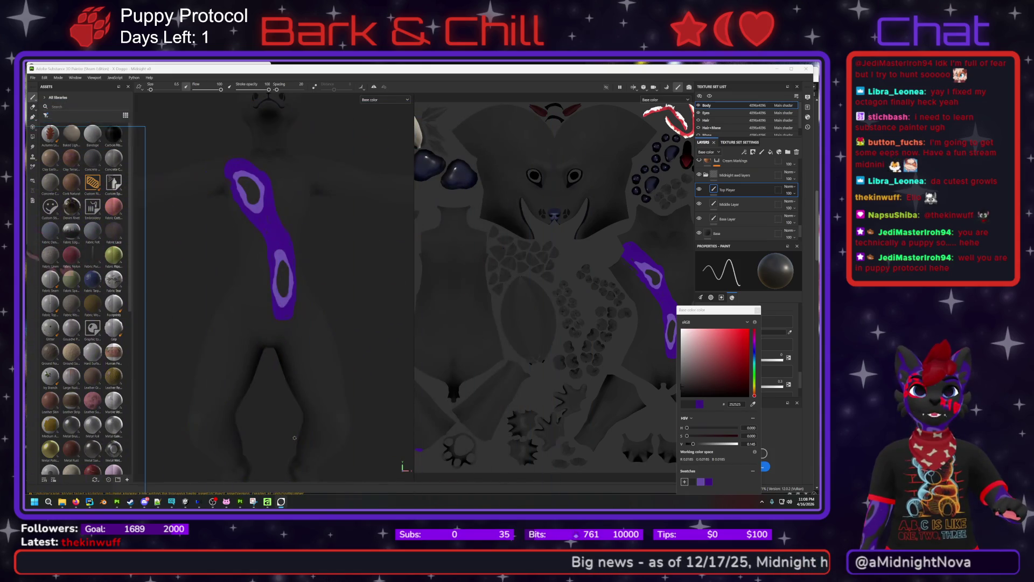
mouse_move(363, 285)
left_mouse_down("alt")
mouse_move(293, 326)
mouse_move(318, 350)
mouse_move(345, 301)
mouse_move(302, 300)
mouse_move(340, 285)
mouse_move(342, 296)
mouse_move(322, 256)
mouse_move(312, 276)
mouse_move(377, 252)
mouse_move(324, 265)
left_mouse_up("alt")
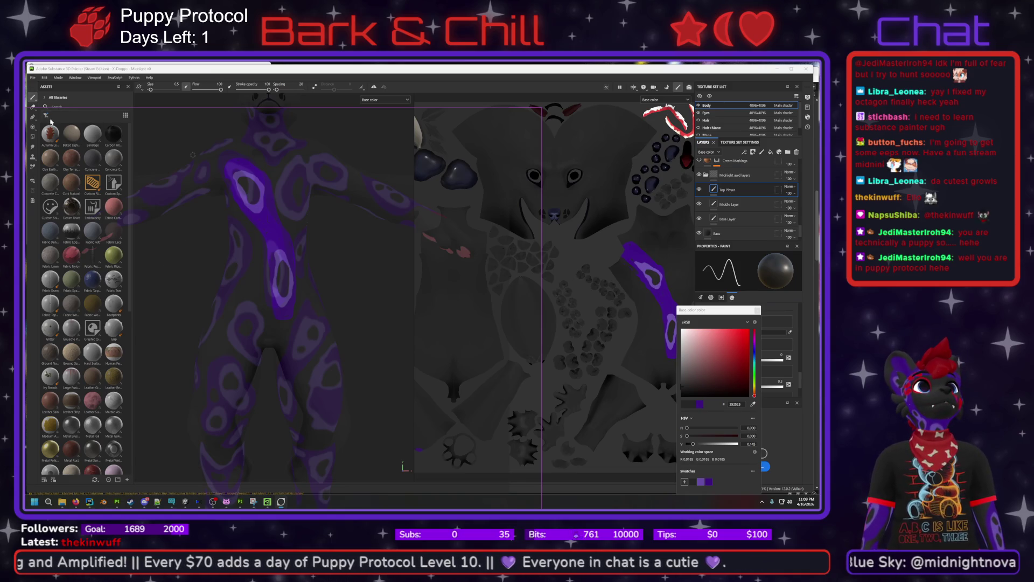
key("e")
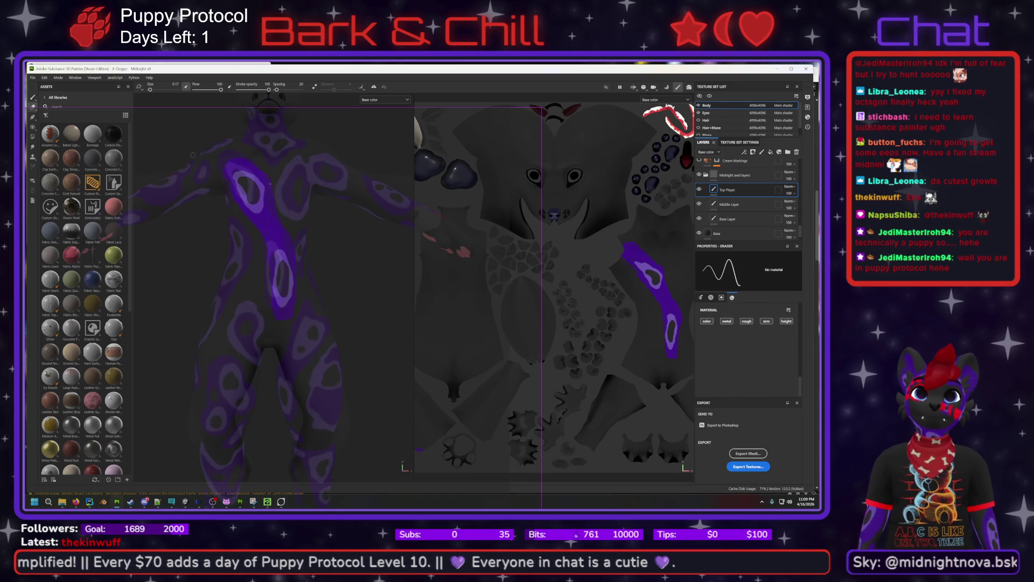
Enlarge the eraser brush to about 0.82 and make the Base Layer active.
left_click(701, 297)
left_click_drag(709, 333, 713, 333)
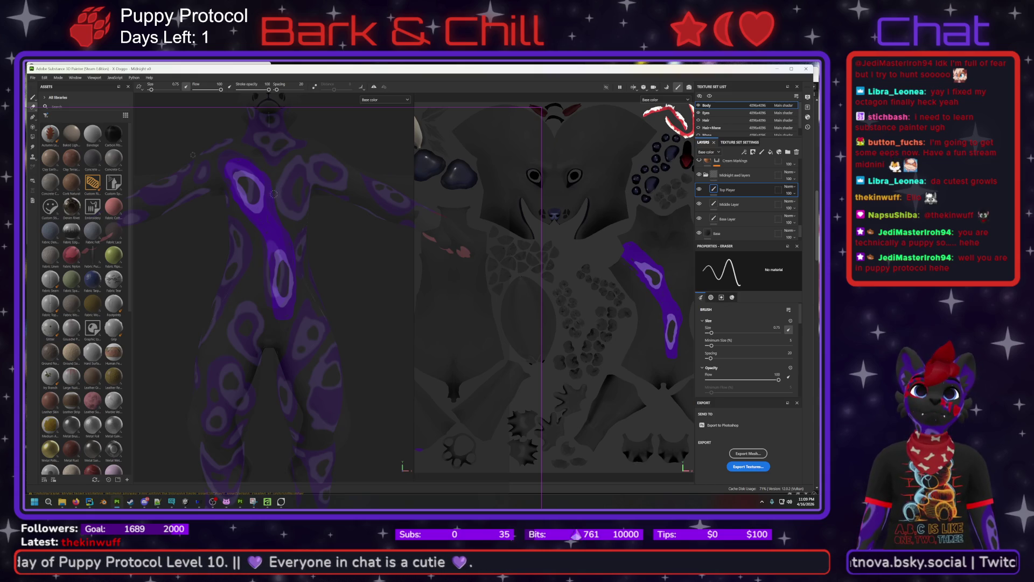
left_click(746, 220)
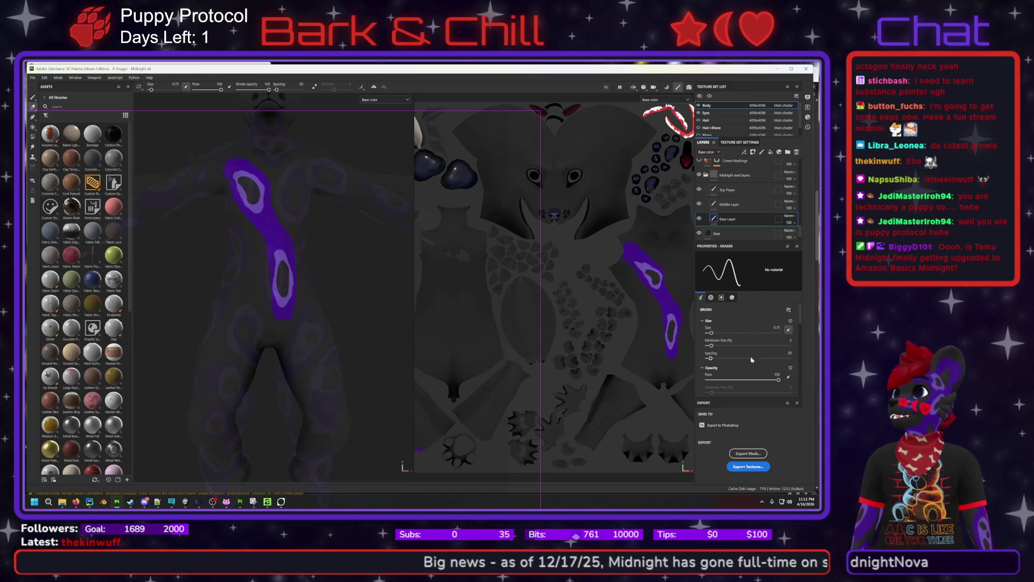
left_click(32, 97)
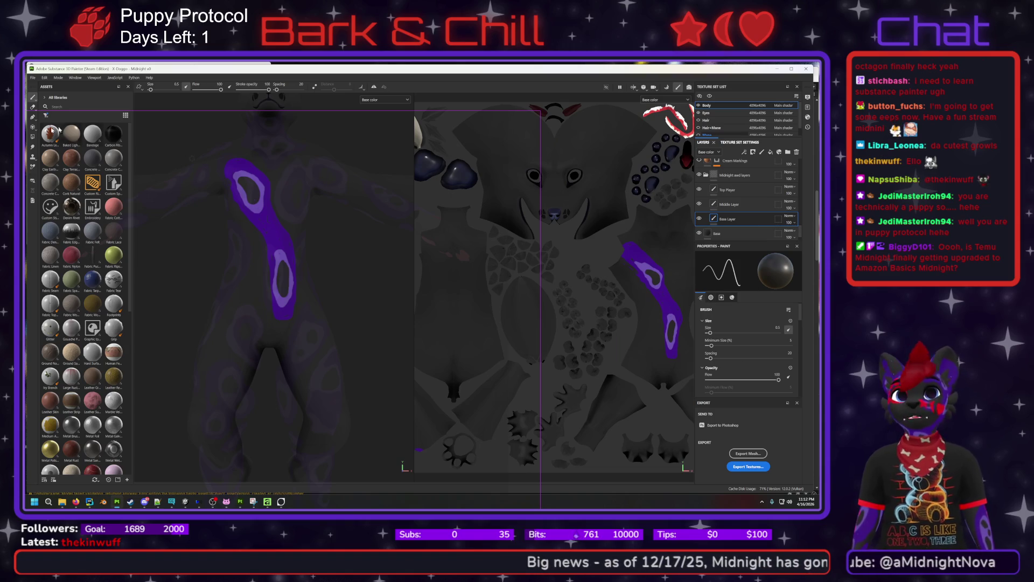
Scroll down the Properties panel toward the Material settings.
scroll(752, 338, "down", 10)
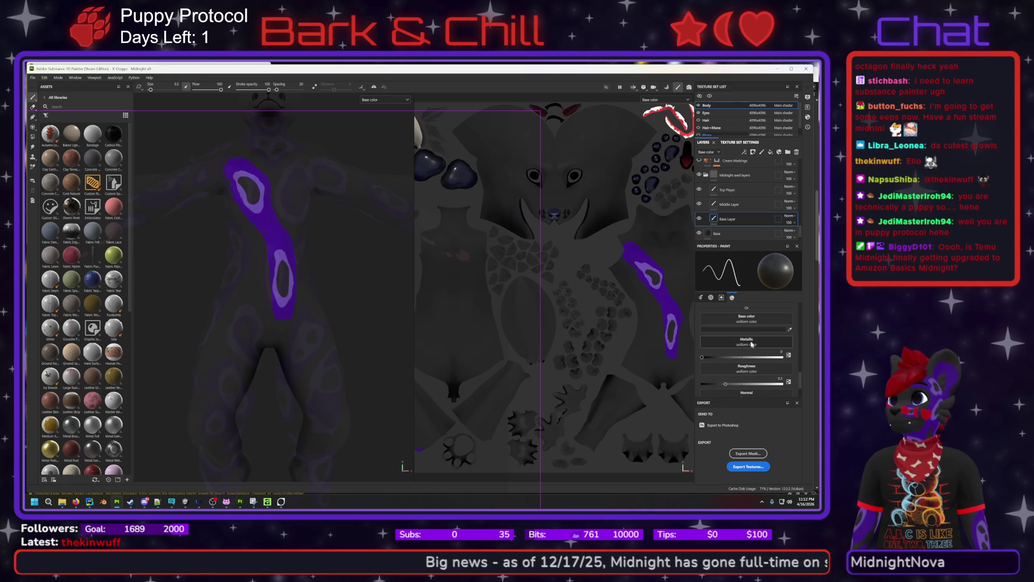
Set the brush's base colour to the saved purple 664EA5.
left_click(746, 330)
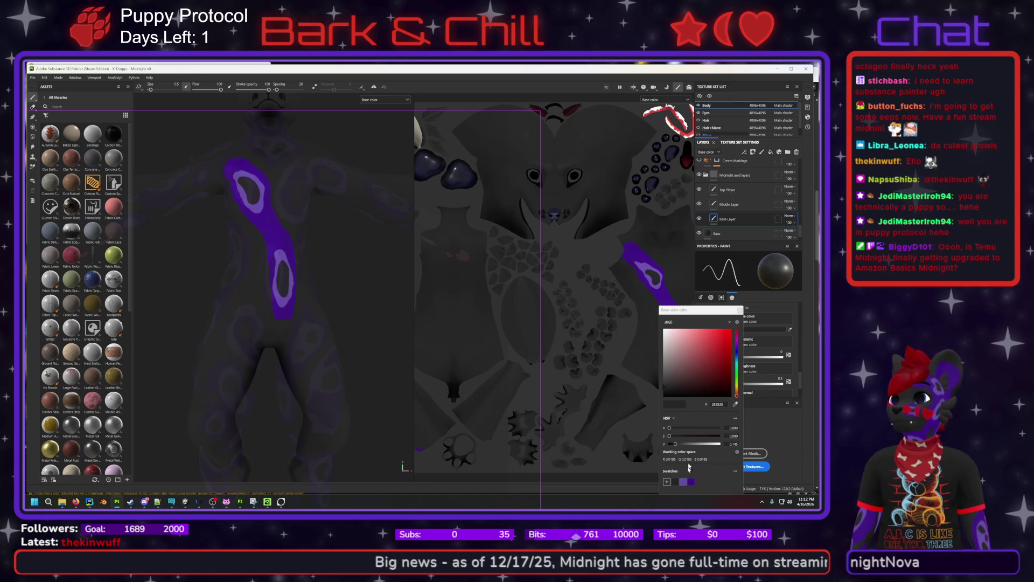
left_click(683, 481)
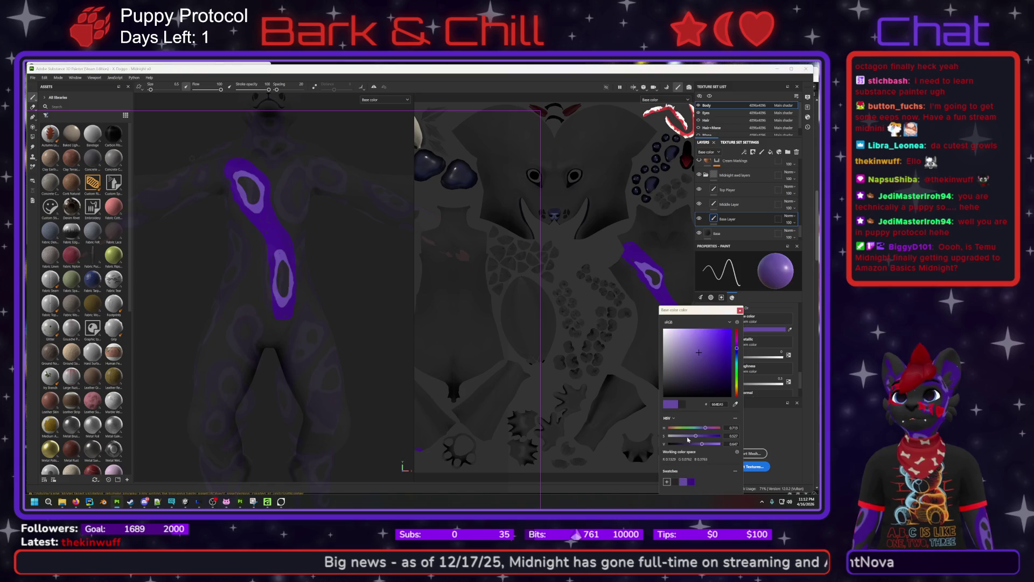
left_click(740, 310)
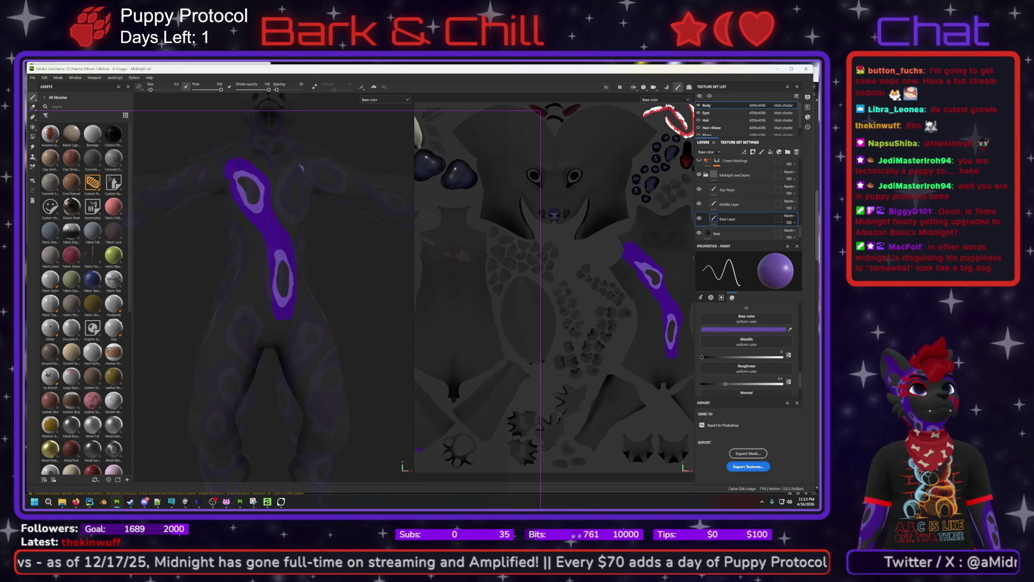
Brush purple strokes down and across the shoulder to form the ring marking.
mouse_move(303, 172)
left_mouse_down()
mouse_move(289, 171)
mouse_move(278, 197)
mouse_move(296, 218)
left_mouse_up()
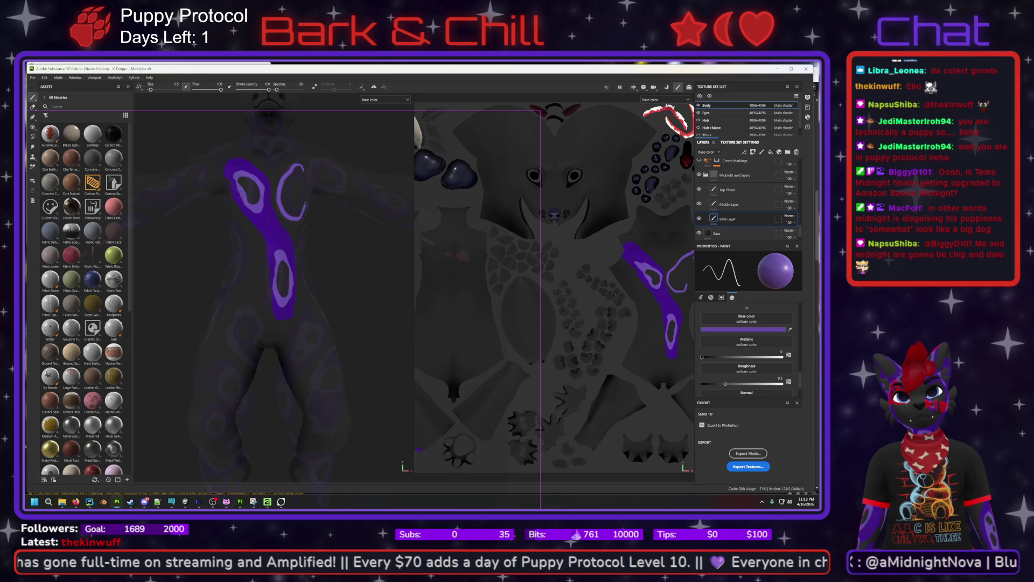
left_click_drag(312, 184, 344, 185)
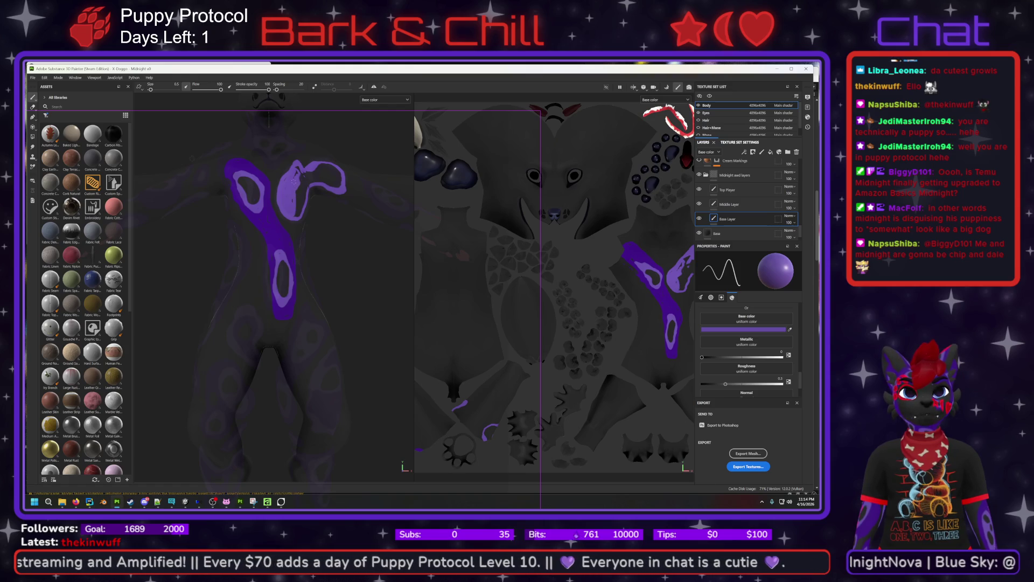
Add more purple and a hooked curve to the chest marking, then hide the Top Player layer.
mouse_move(292, 202)
left_mouse_down()
mouse_move(302, 184)
mouse_move(300, 205)
left_mouse_up()
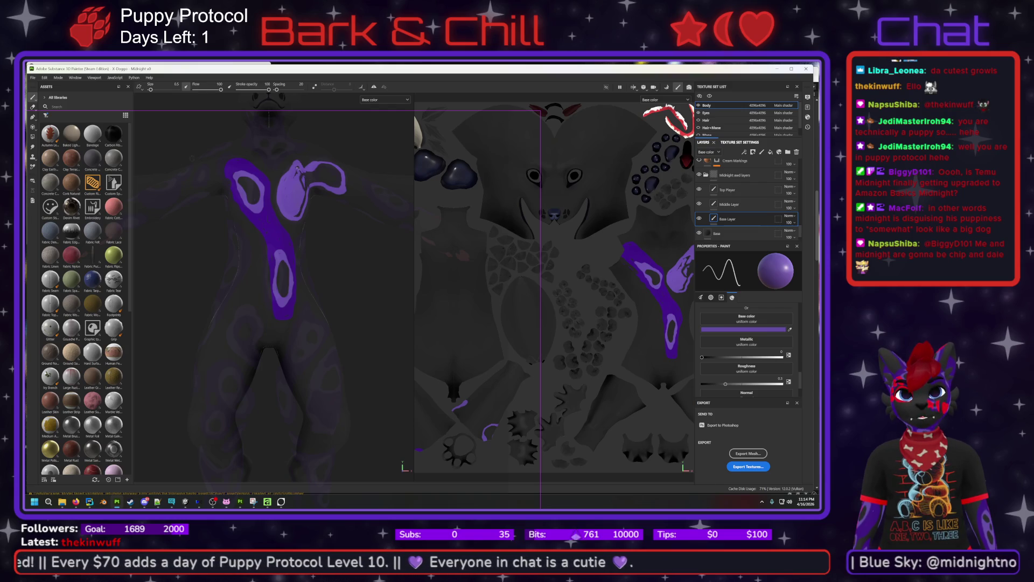
left_click_drag(312, 175, 319, 173)
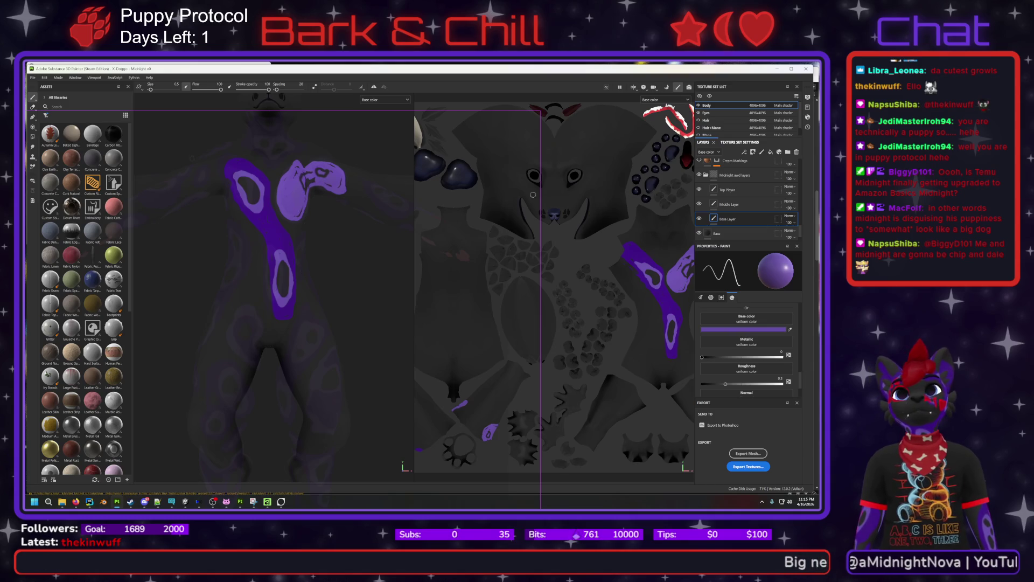
left_click(700, 190)
left_click(700, 189)
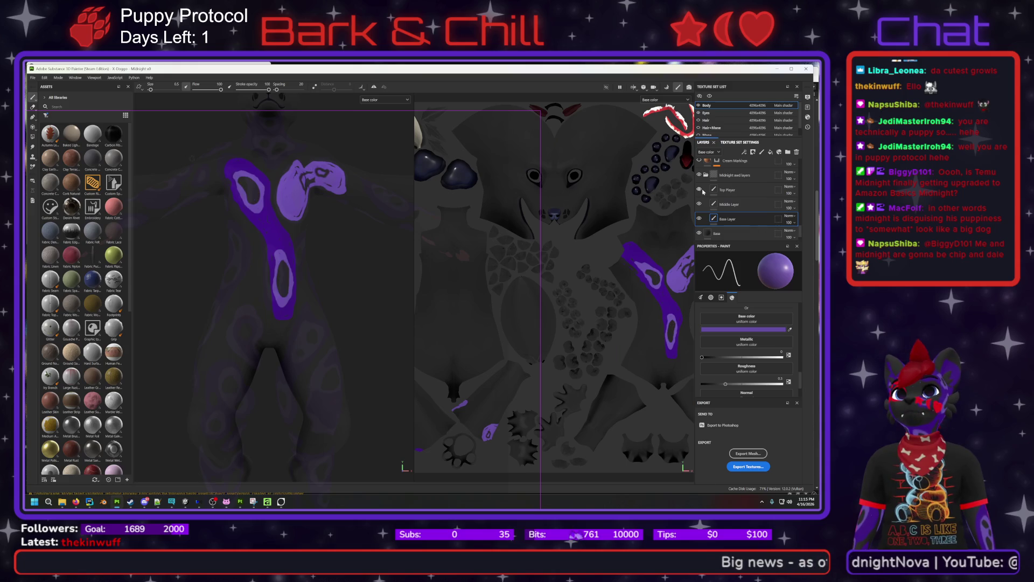
left_click(746, 191)
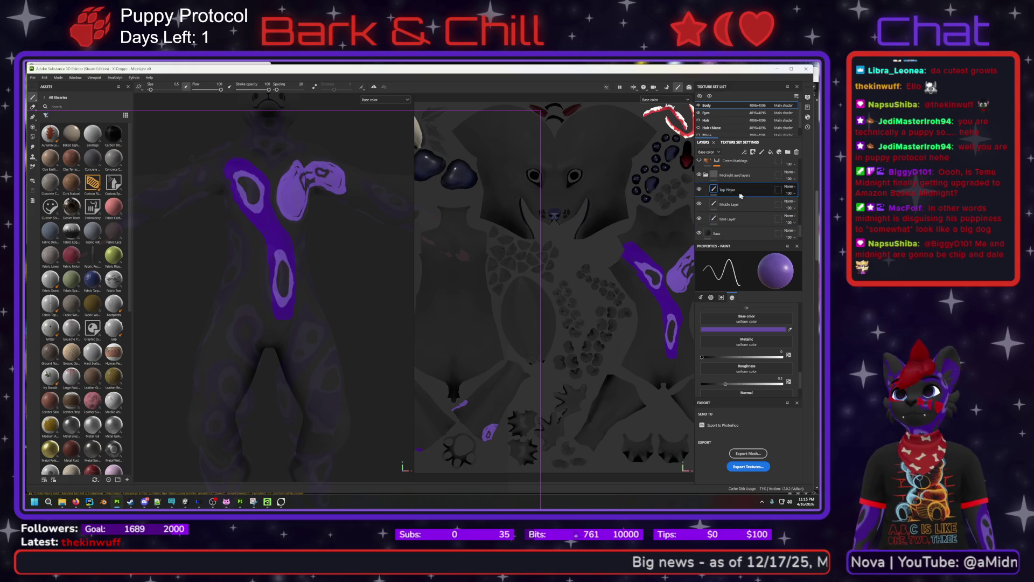
left_click(33, 107)
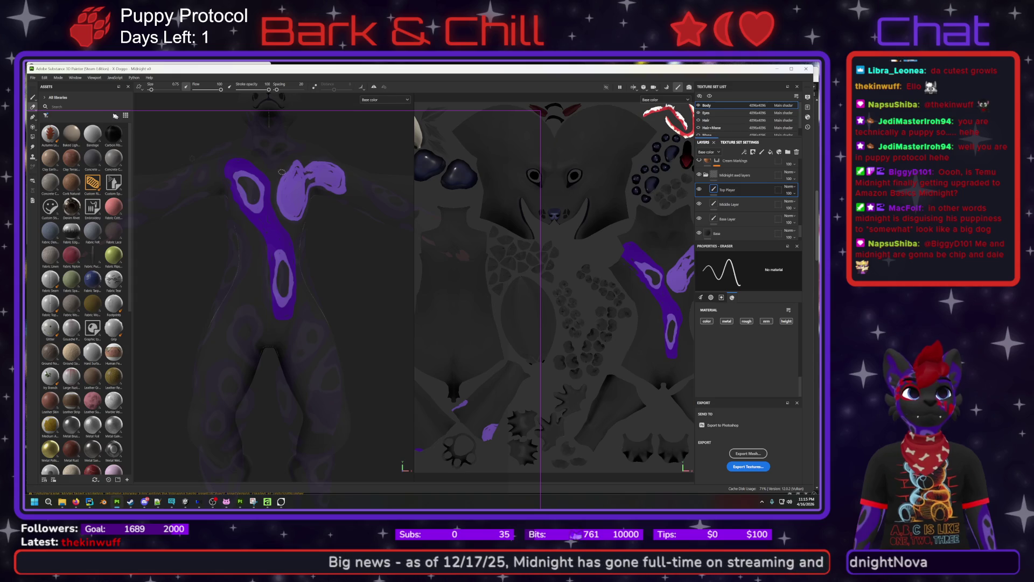
key("1")
key("Down")
key("Down")
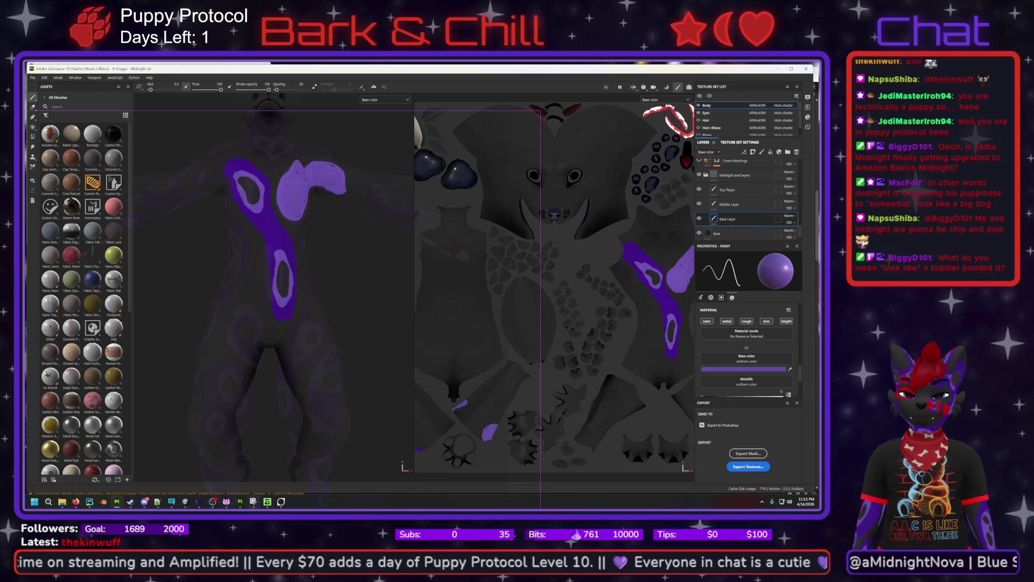
mouse_move(269, 505)
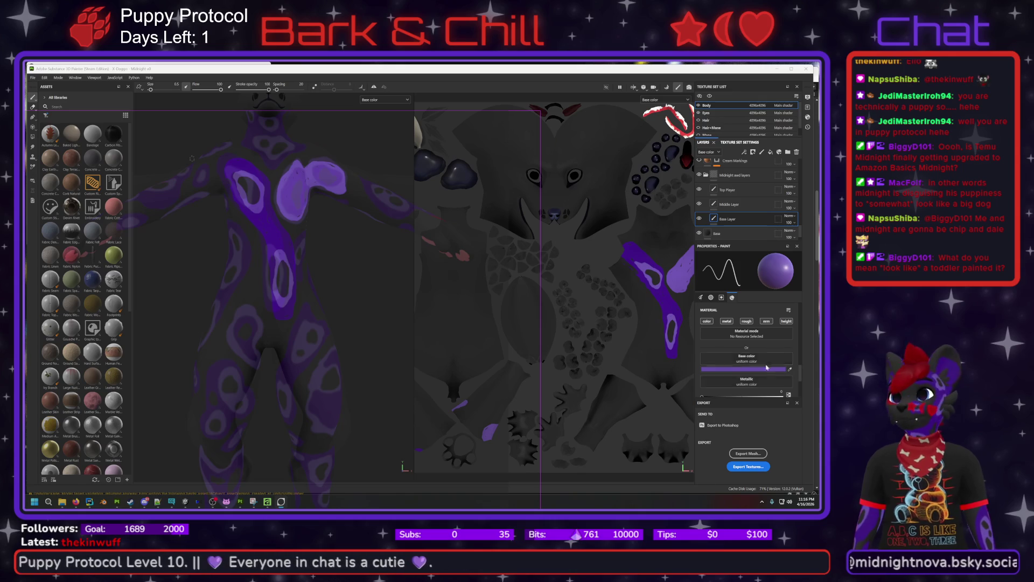
left_click(741, 370)
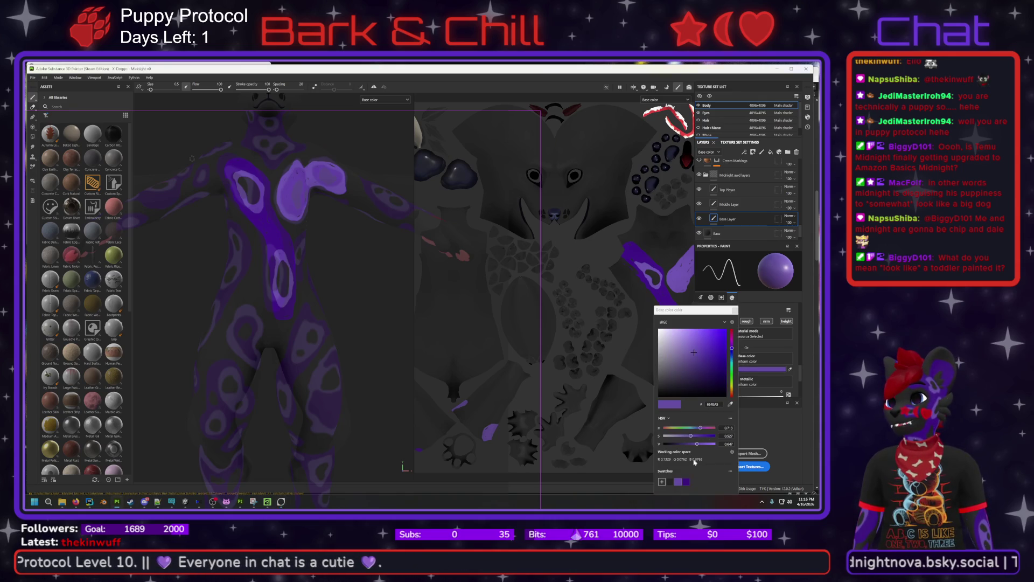
Pick dark purple 3D1280 as the paint colour and select the Middle Layer.
left_click(686, 481)
left_click(729, 204)
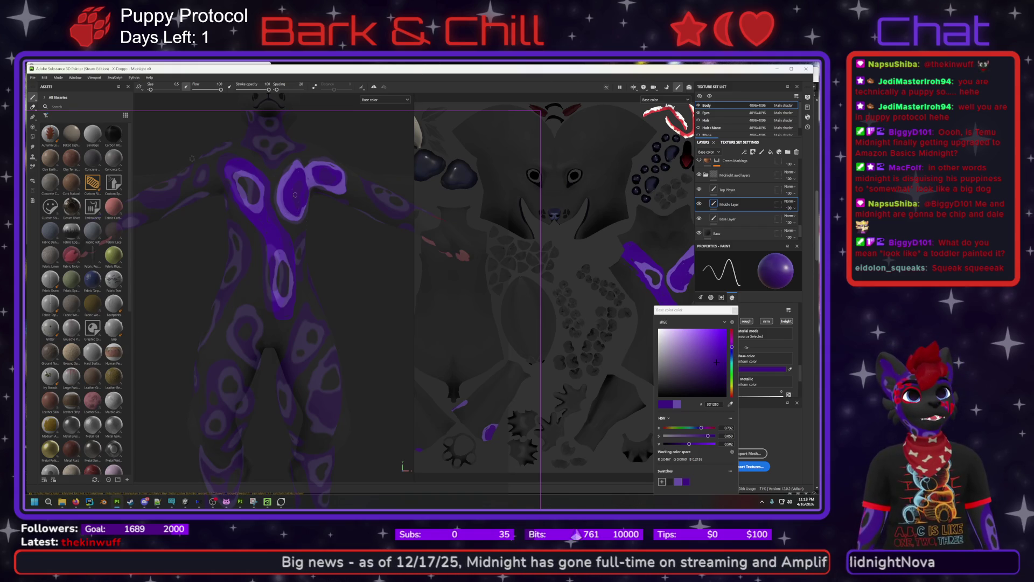
Switch to dark grey 252525, toggle Middle Layer's visibility to compare, then reselect Top Player.
left_click(669, 484)
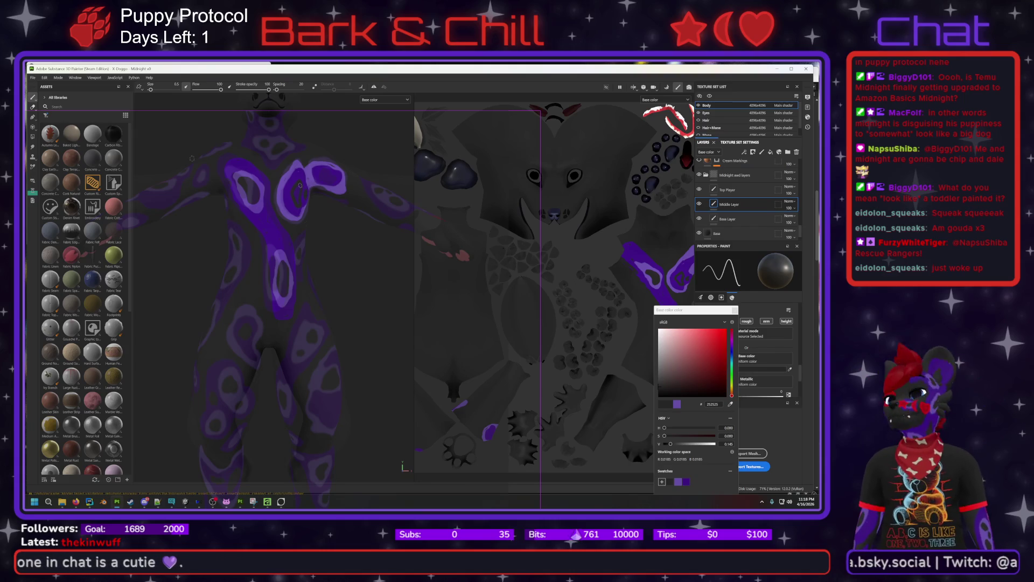
key("Up")
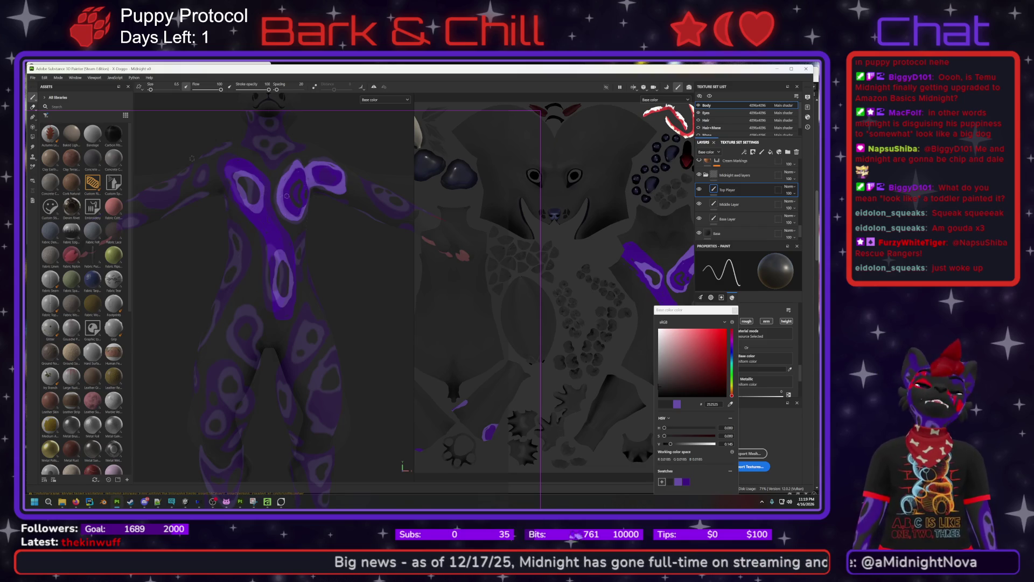
left_click(749, 206)
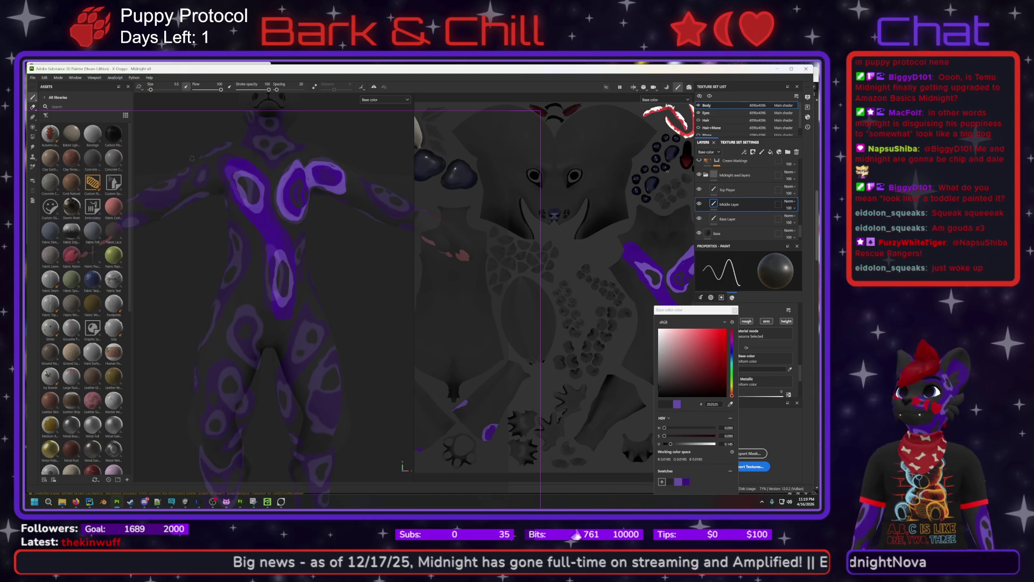
left_click(700, 204)
left_click(699, 205)
left_click(738, 189)
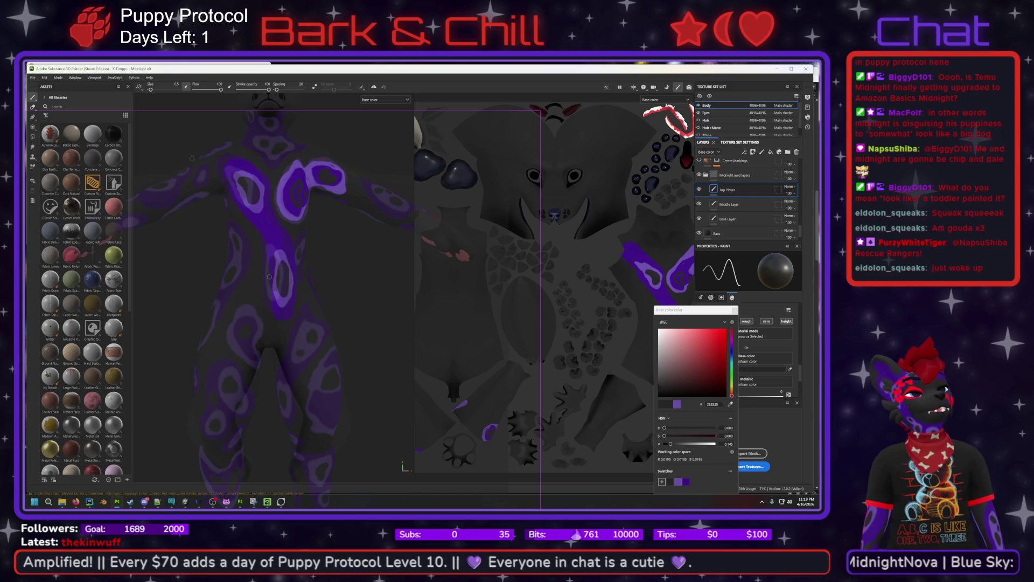
Select Base Layer and set the paint colour to purple 664EA5.
left_click(746, 220)
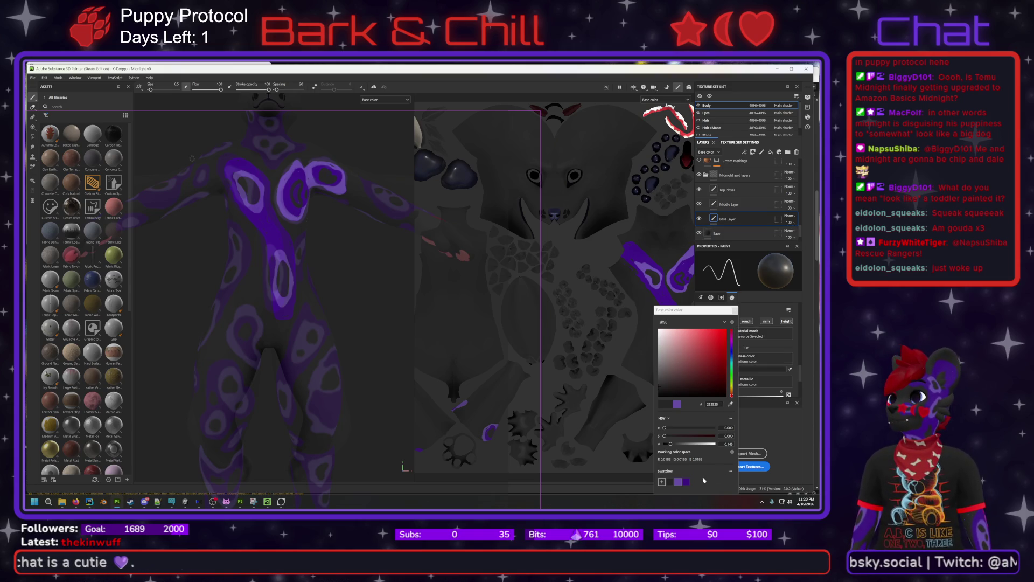
left_click(678, 481)
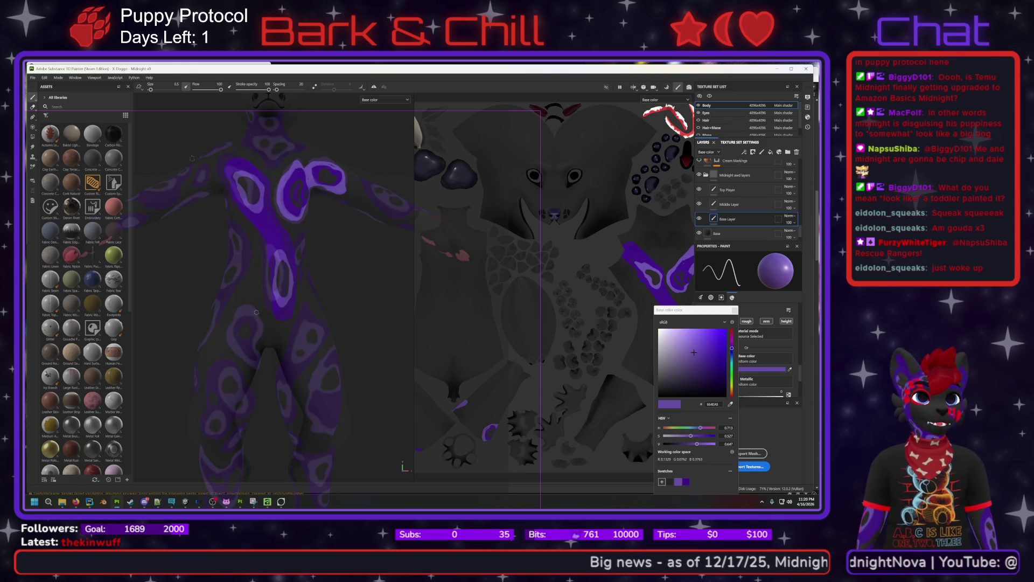
Paint five purple strokes up the model's left thigh and leg on Base Layer.
left_click_drag(255, 312, 256, 350)
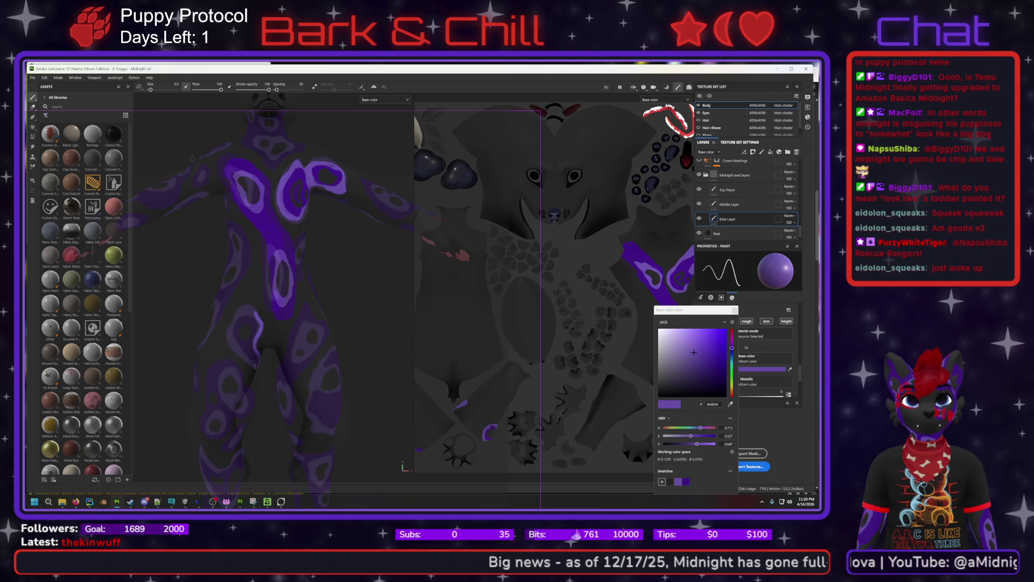
mouse_move(231, 348)
left_mouse_down()
mouse_move(237, 310)
mouse_move(253, 308)
left_mouse_up()
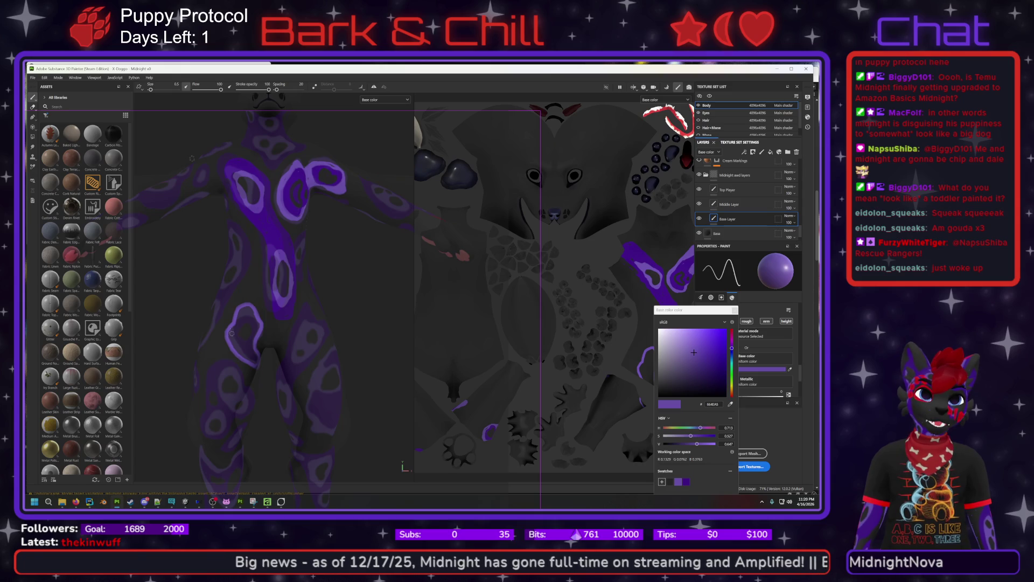
left_click_drag(233, 332, 235, 342)
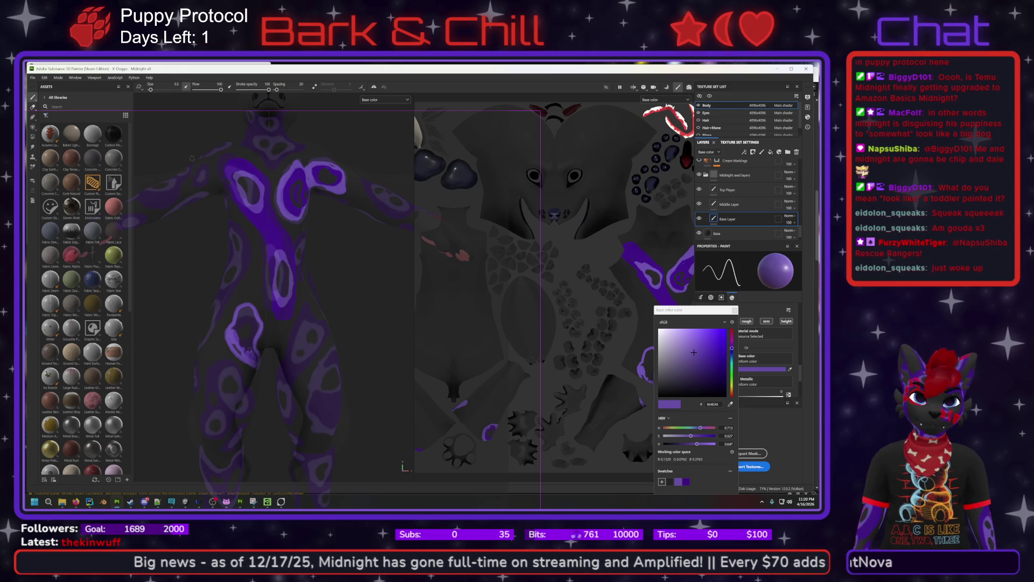
left_click_drag(247, 346, 252, 312)
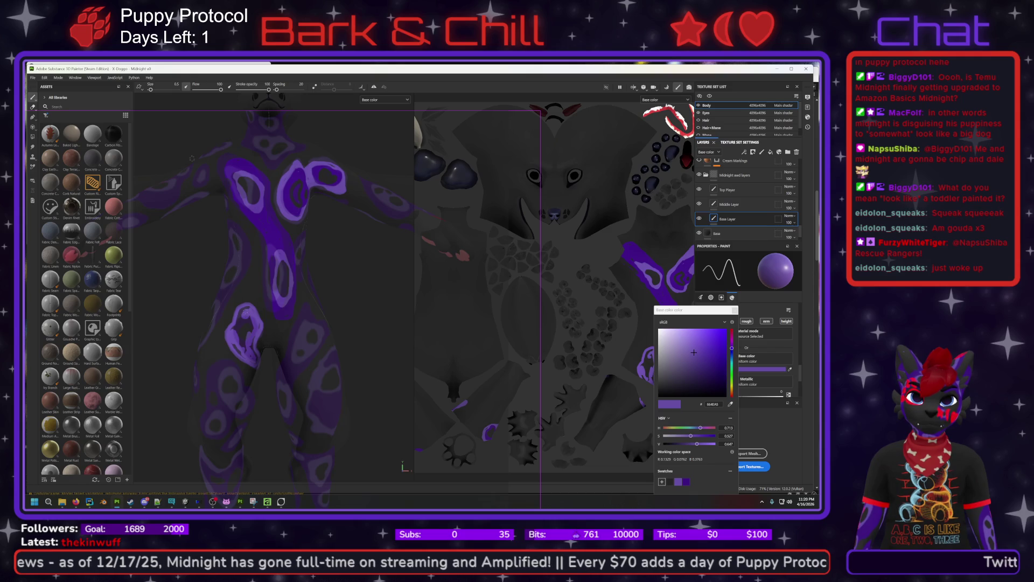
mouse_move(243, 315)
left_mouse_down()
mouse_move(248, 330)
mouse_move(239, 324)
left_mouse_up()
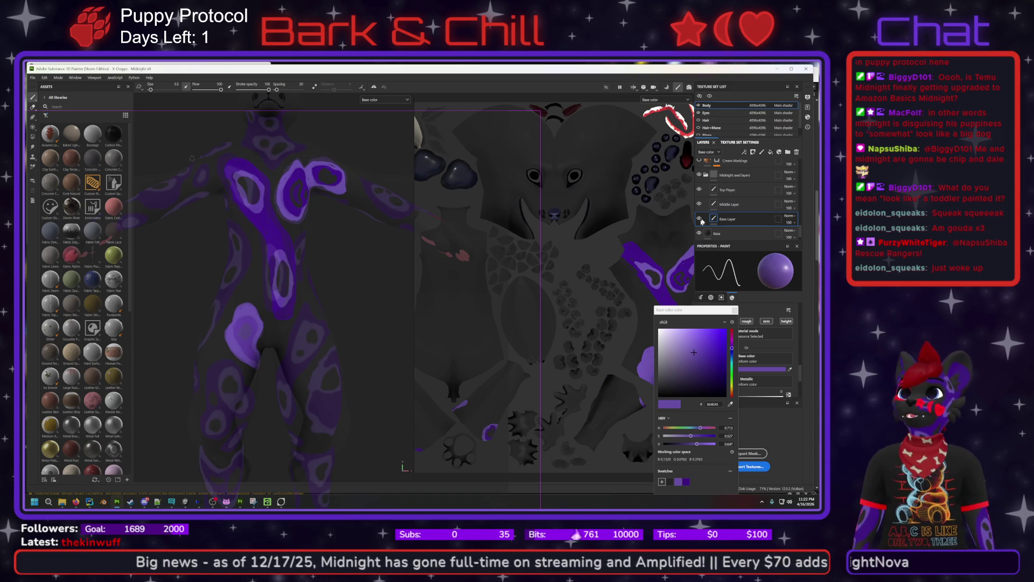
Alternate between Top Player with dark grey and Middle Layer with 3D1280, ending on Top Player.
left_click(727, 189)
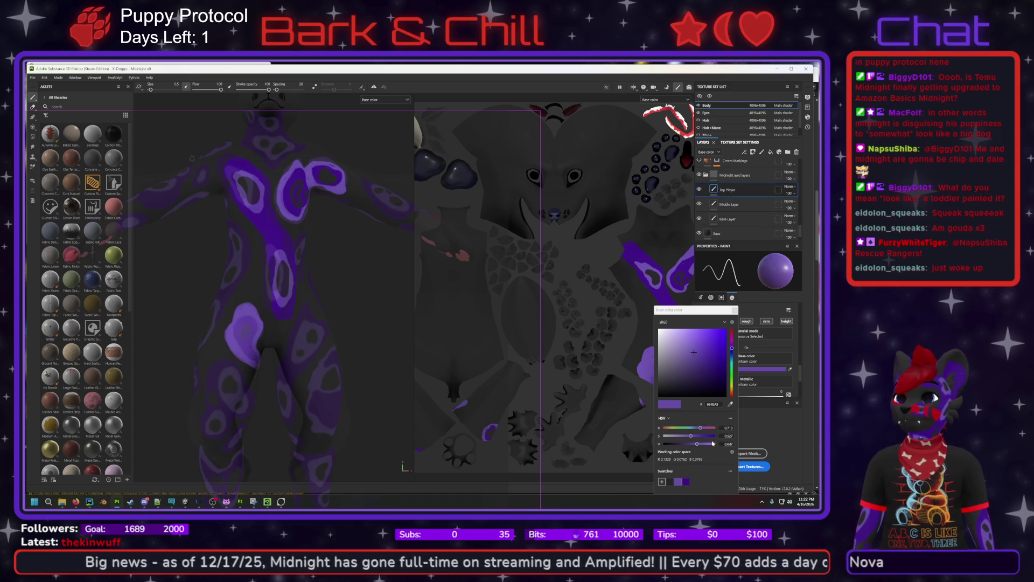
left_click(670, 481)
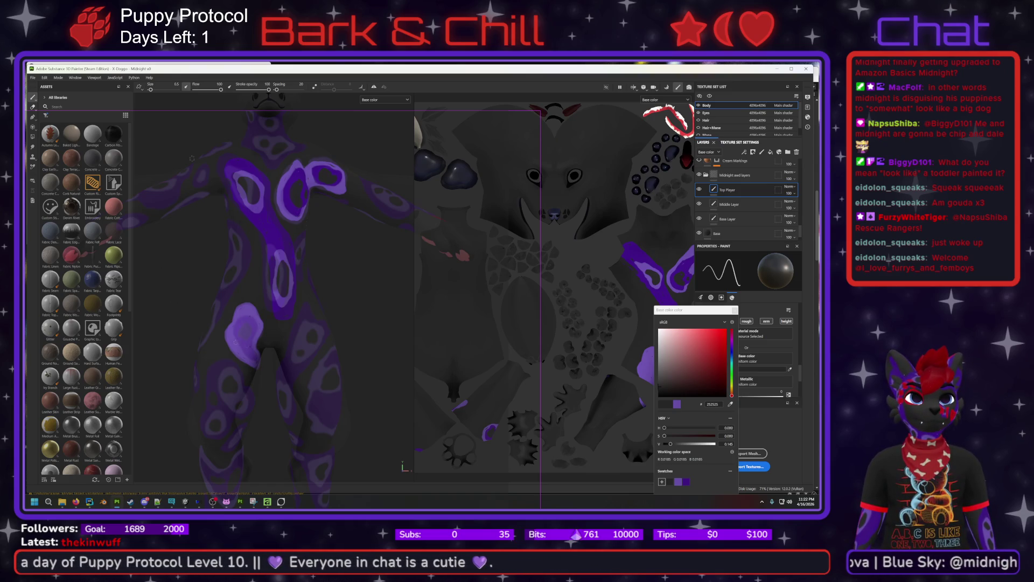
left_click(730, 204)
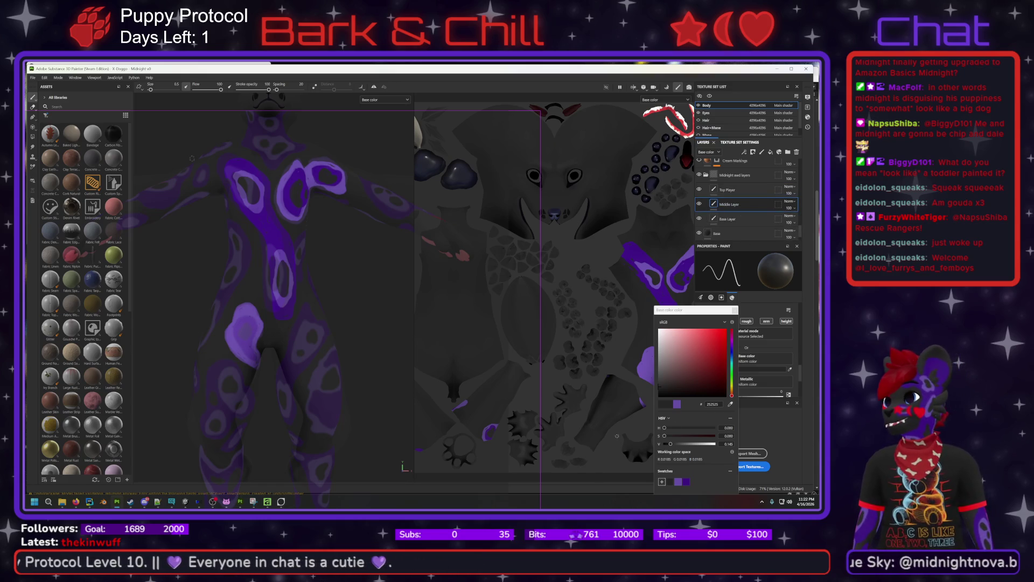
left_click(686, 481)
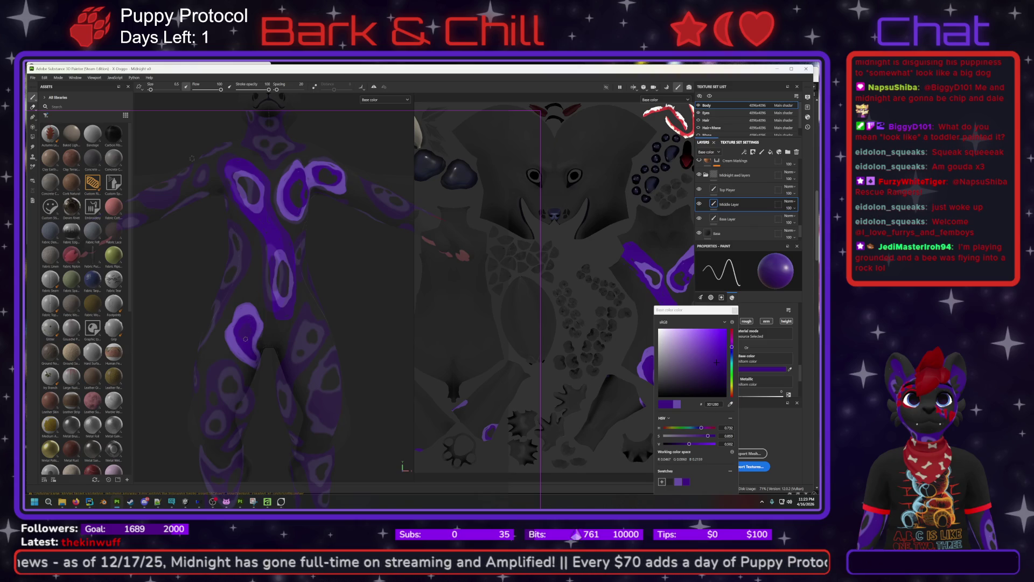
key("ctrl+z")
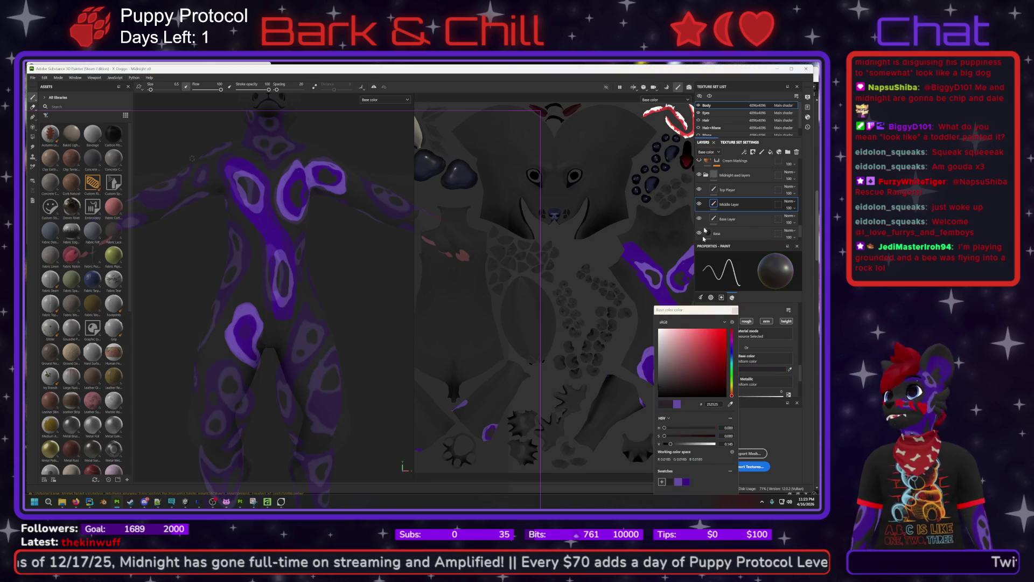
left_click(733, 190)
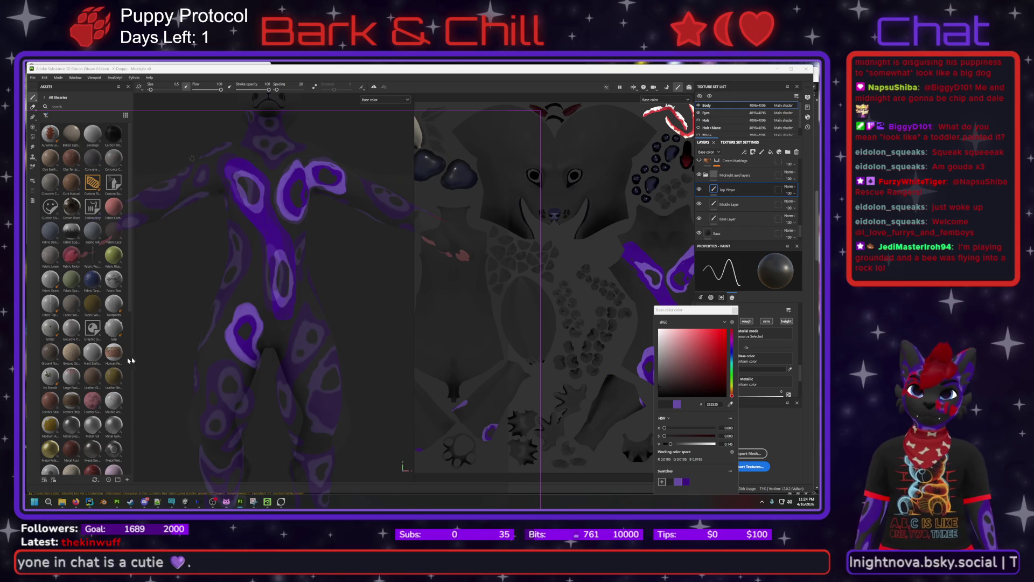
mouse_move(298, 413)
left_mouse_down("alt")
mouse_move(309, 385)
mouse_move(291, 334)
mouse_move(306, 304)
left_mouse_up("alt")
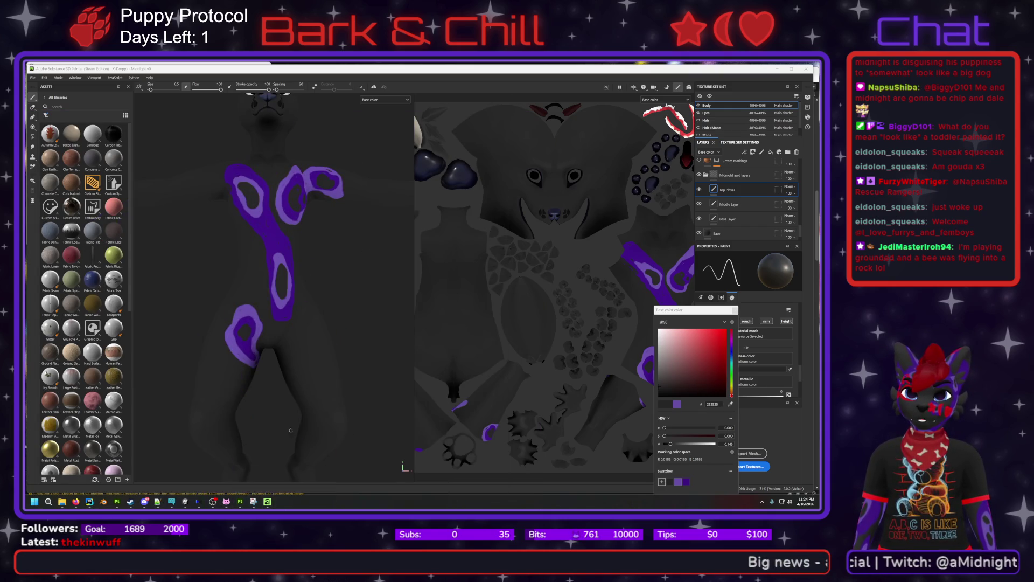
Fill small gaps in the band with the saved purple.
scroll(284, 298, "up", 10)
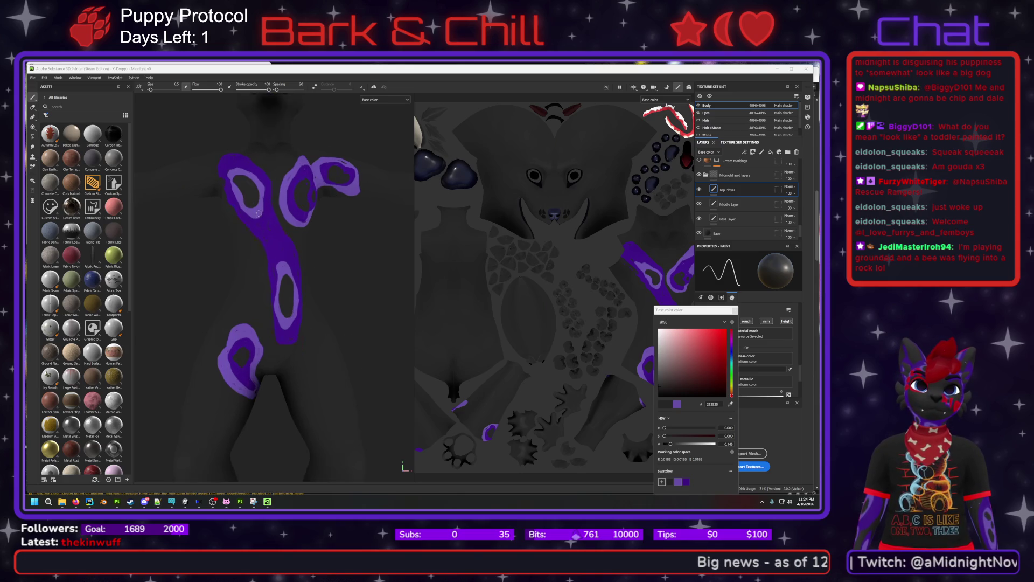
scroll(278, 251, "down", 2)
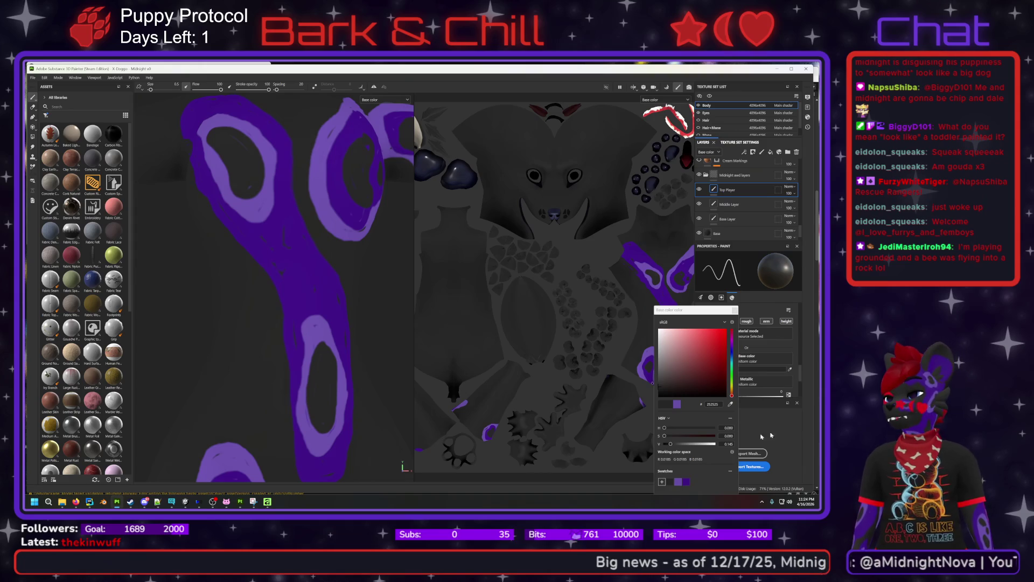
left_click(672, 482)
scroll(234, 170, "up", 5)
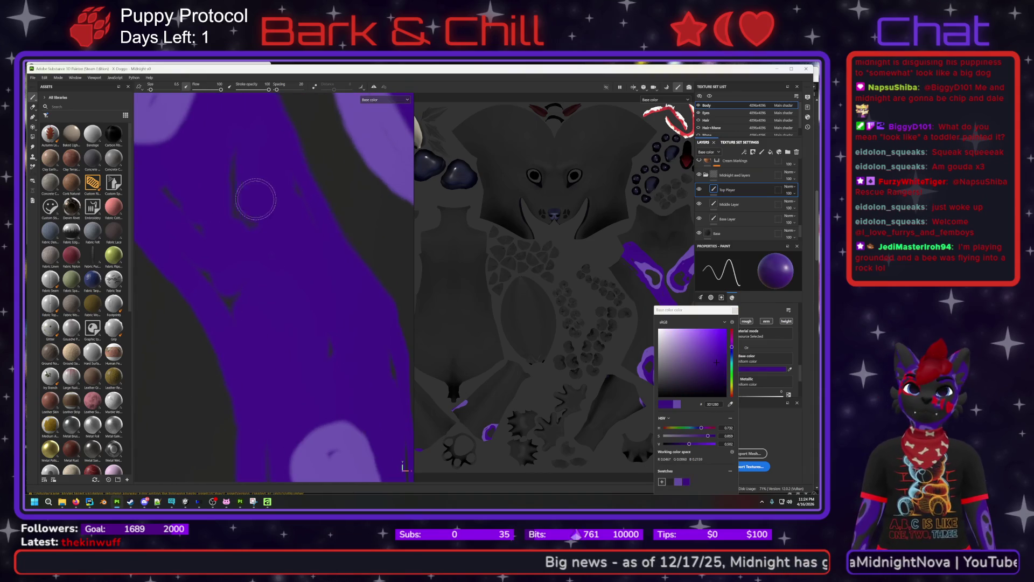
mouse_move(234, 169)
left_mouse_down()
mouse_move(248, 245)
mouse_move(243, 302)
mouse_move(210, 261)
mouse_move(242, 314)
mouse_move(178, 205)
mouse_move(325, 346)
mouse_move(279, 295)
mouse_move(304, 273)
mouse_move(261, 248)
mouse_move(272, 193)
mouse_move(304, 228)
mouse_move(344, 338)
mouse_move(275, 218)
mouse_move(282, 185)
mouse_move(299, 223)
mouse_move(301, 284)
left_mouse_up()
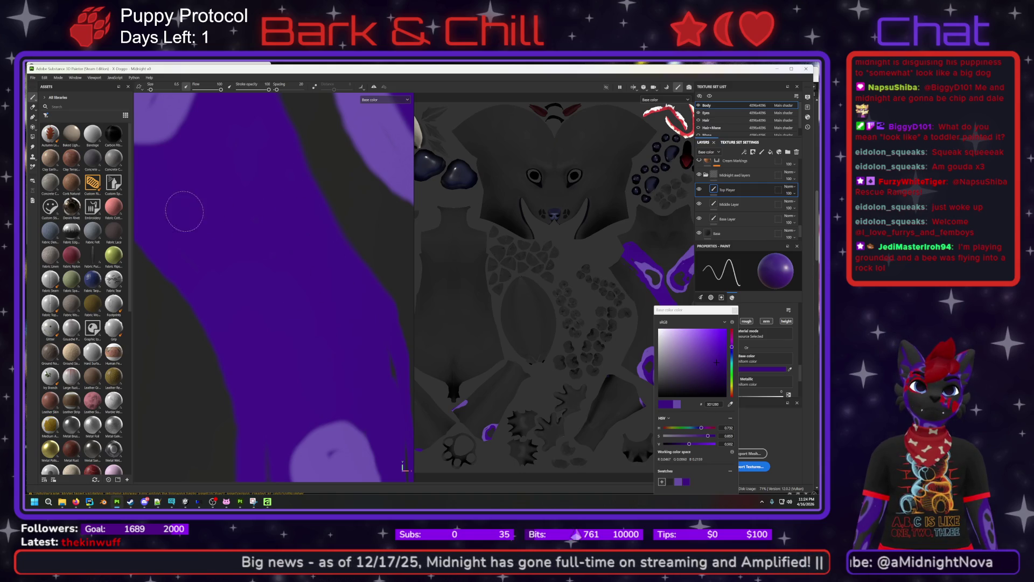
Hide the Base Layer and Middle Layer paint to isolate the top layer.
mouse_move(358, 377)
middle_mouse_down()
mouse_move(243, 243)
mouse_move(207, 175)
middle_mouse_up()
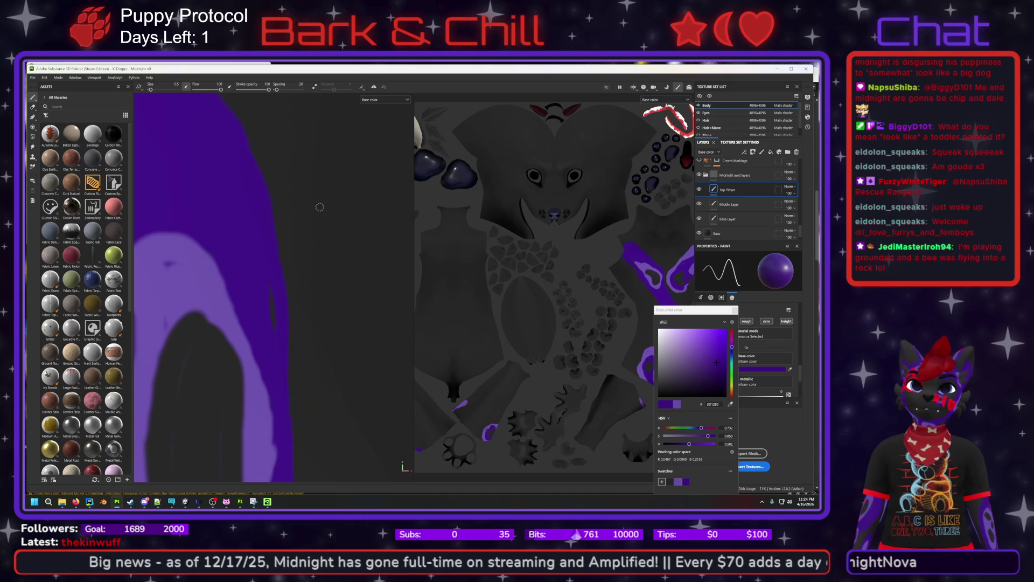
left_click(699, 219)
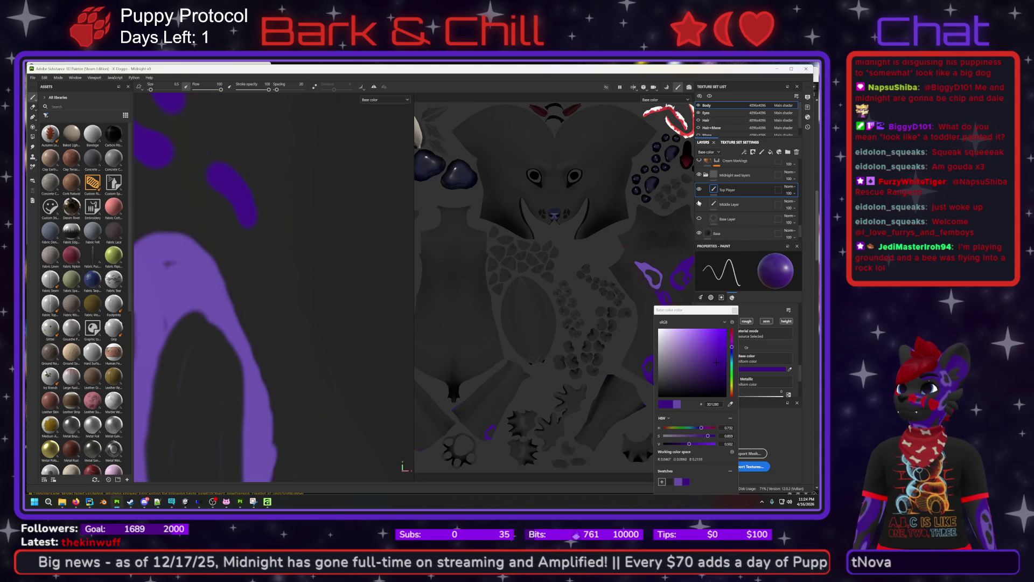
left_click(700, 205)
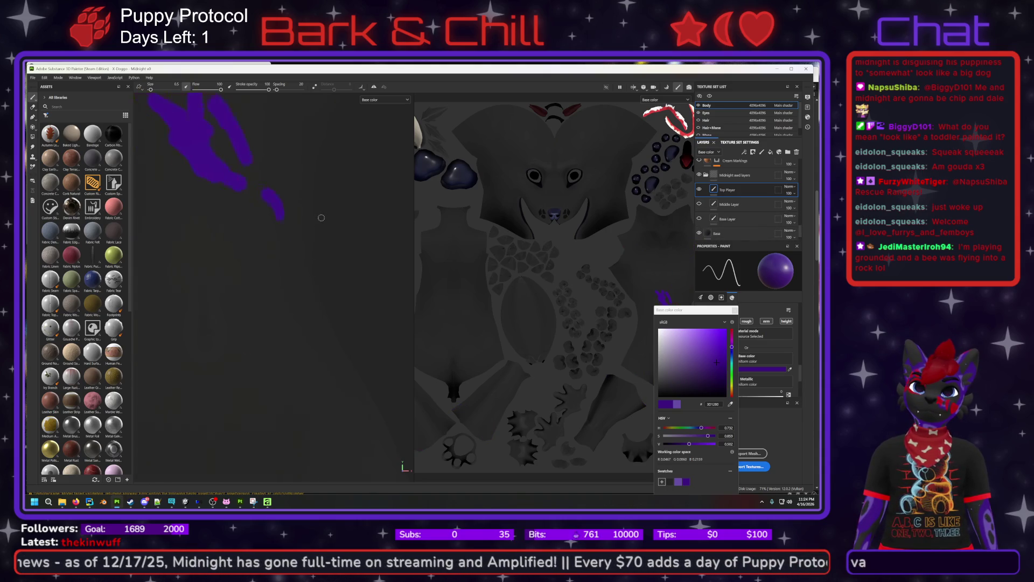
Zoom in and pan along the leg to inspect the top layer's purple rings.
scroll(321, 218, "down", 2)
key("shift")
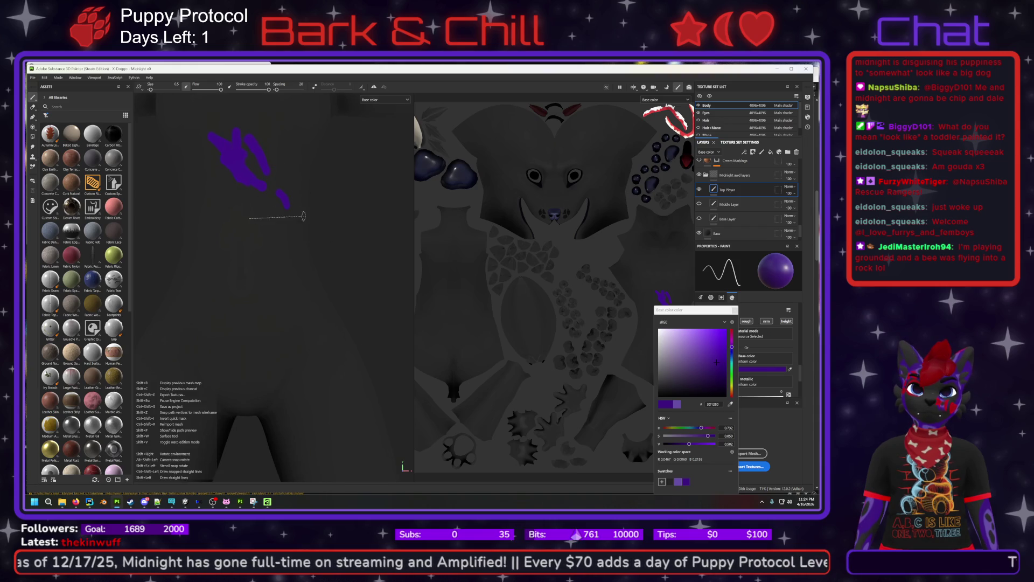
left_click_drag(312, 221, 301, 247, "alt")
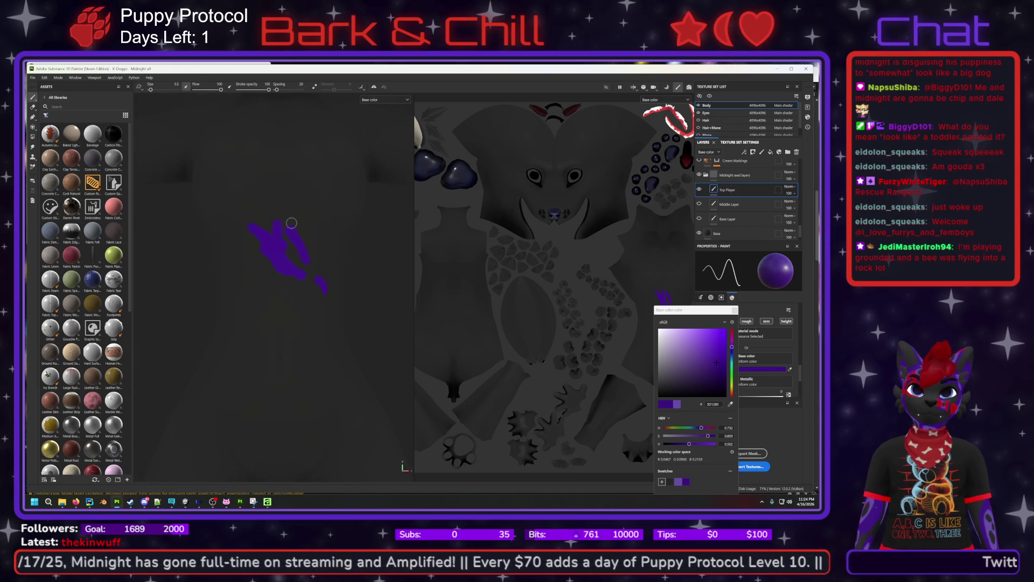
scroll(294, 247, "up", 5)
key("ctrl")
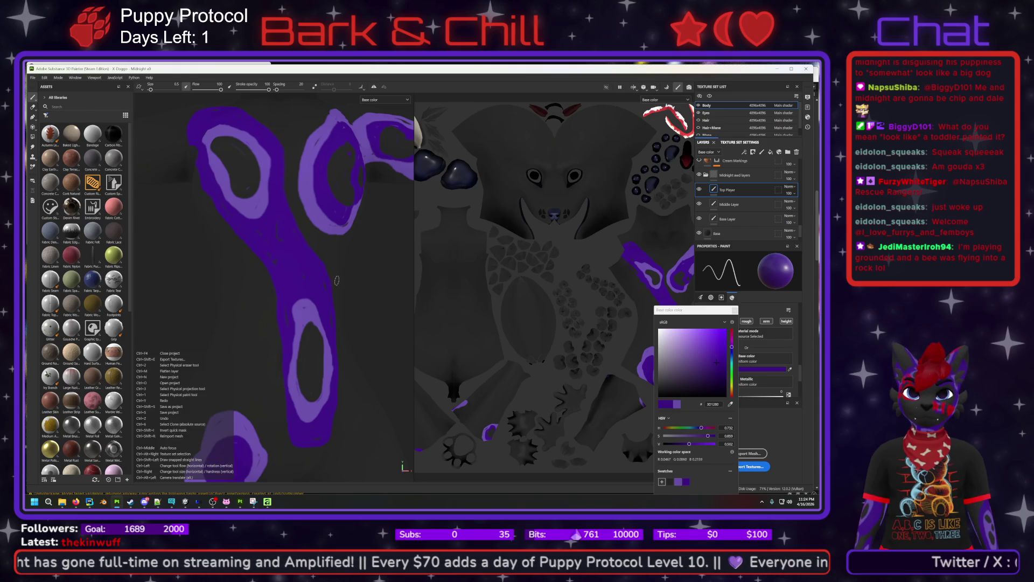
key("shift")
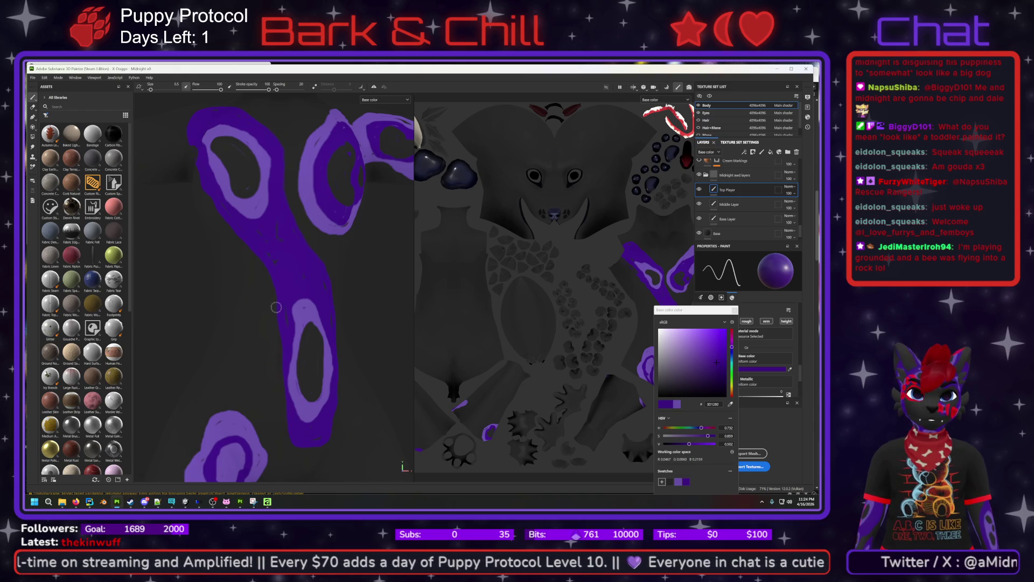
mouse_move(269, 377)
middle_mouse_down()
mouse_move(272, 210)
mouse_move(276, 231)
middle_mouse_up()
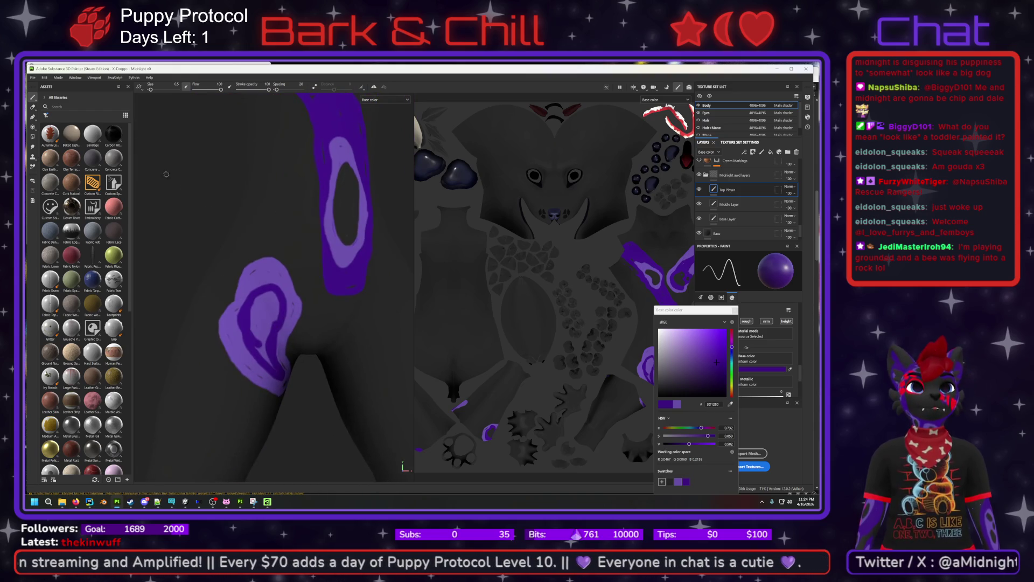
left_click(44, 77)
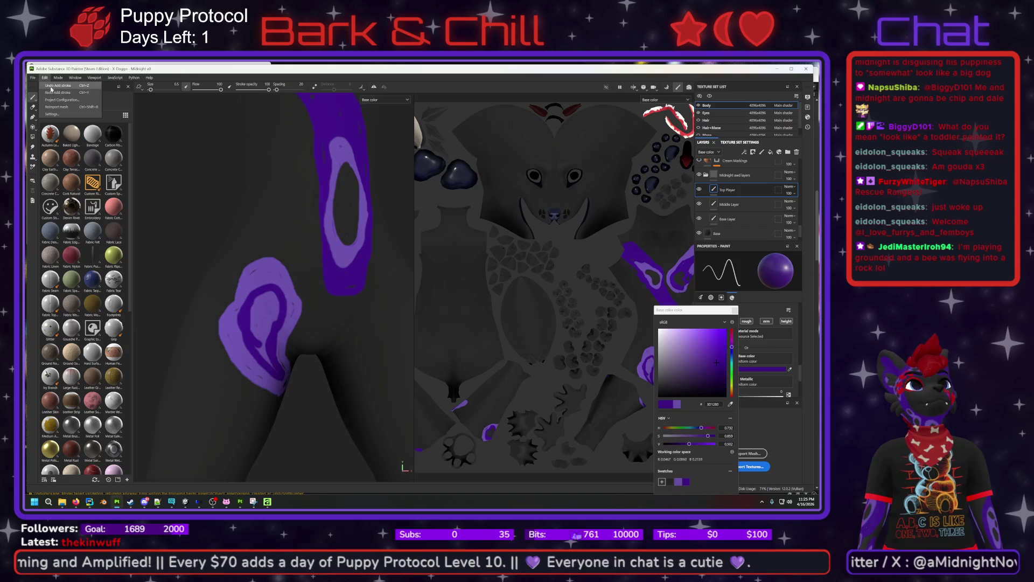
Step through the Add stroke history from the Edit menu to adjust the lower ring's strokes.
left_click(52, 92)
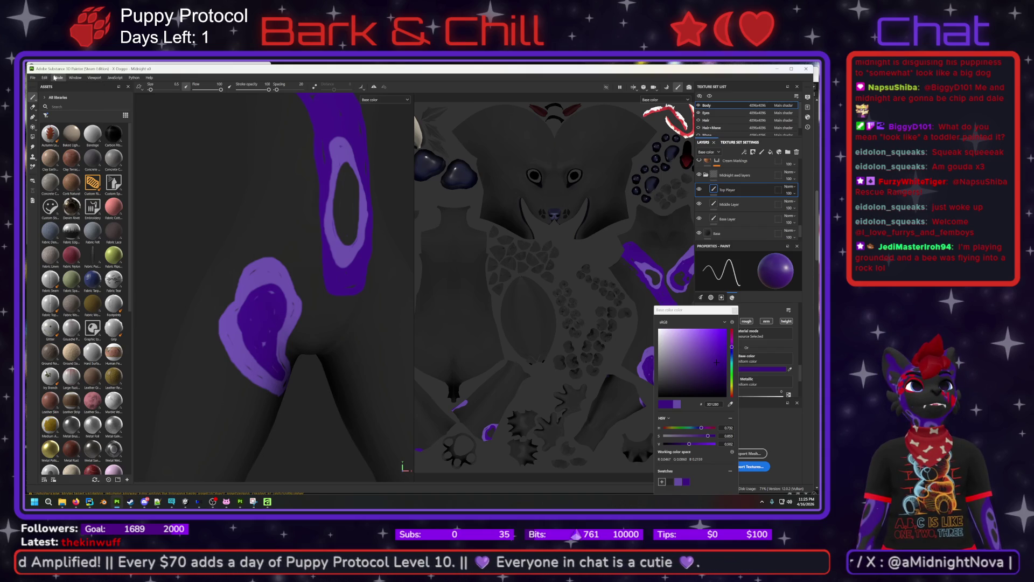
left_click(45, 77)
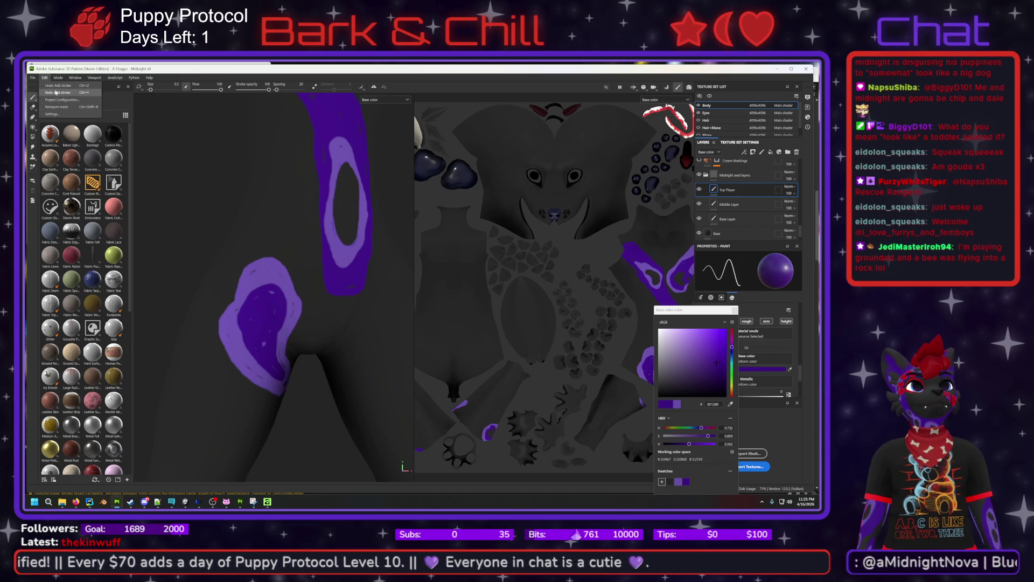
left_click(56, 92)
left_click(46, 78)
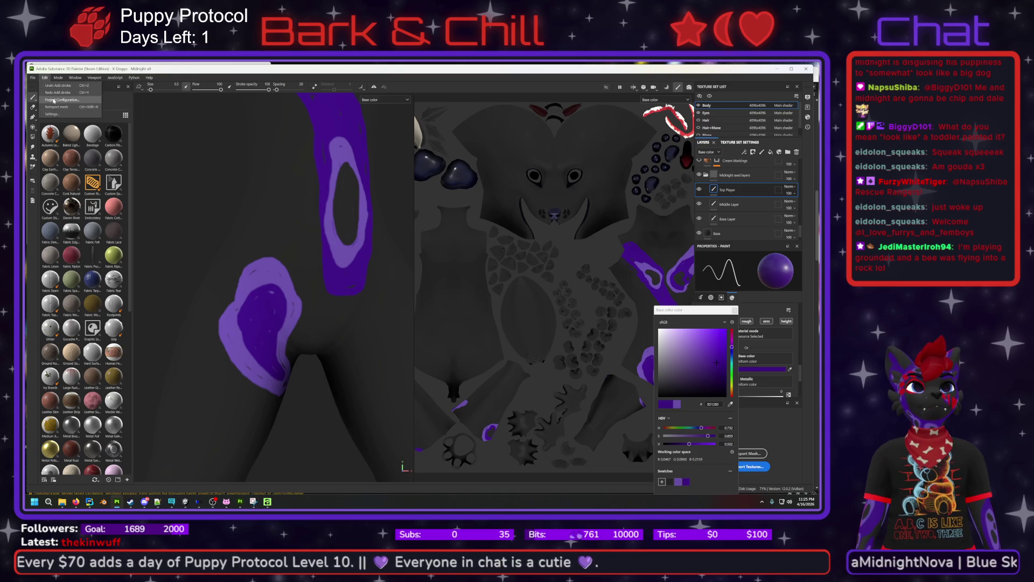
left_click(52, 94)
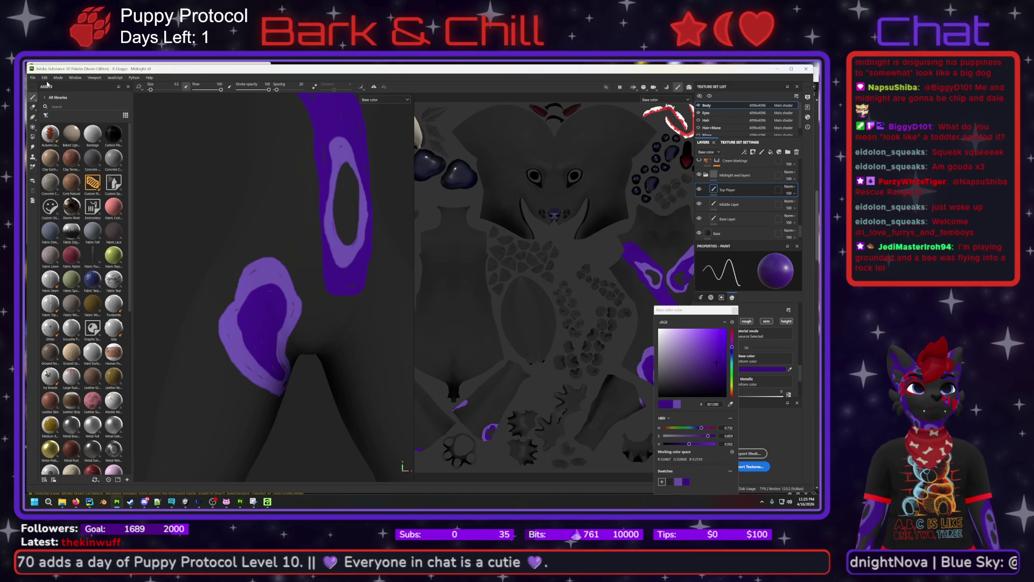
left_click(45, 78)
left_click(52, 95)
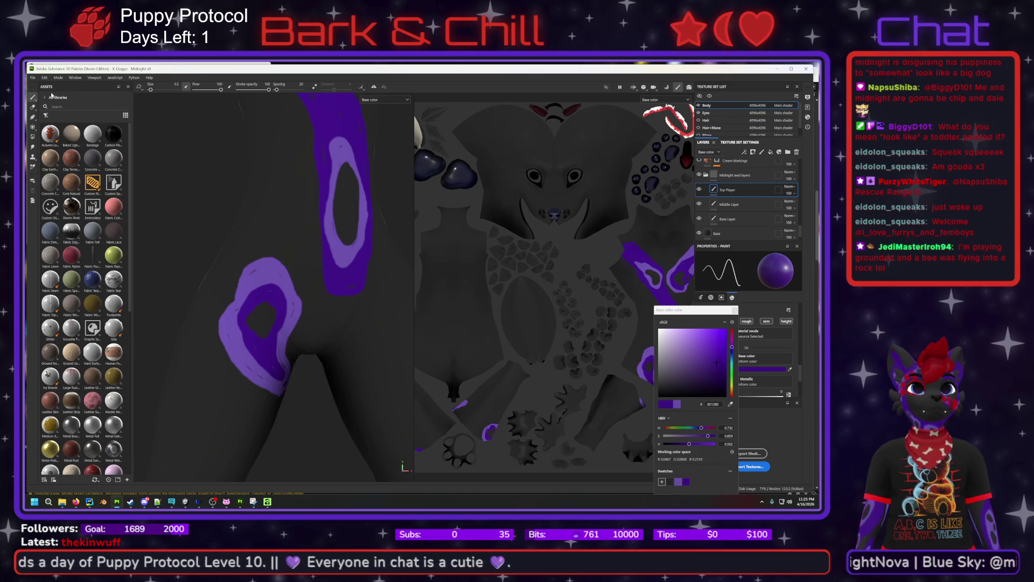
left_click(45, 78)
left_click(53, 94)
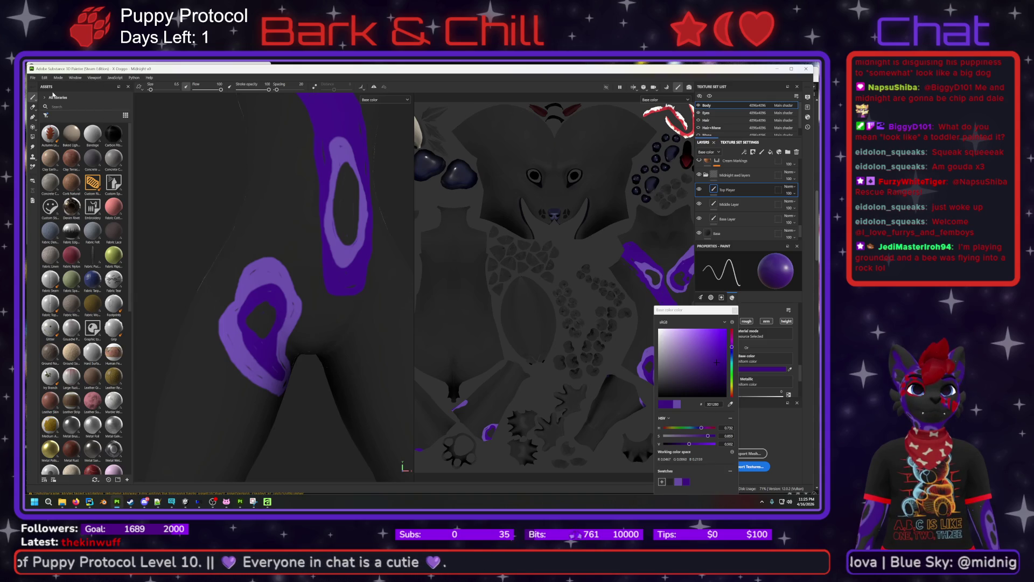
Finish stepping through the stroke history, select the Base Layer, and zoom into the purple band.
left_click(46, 79)
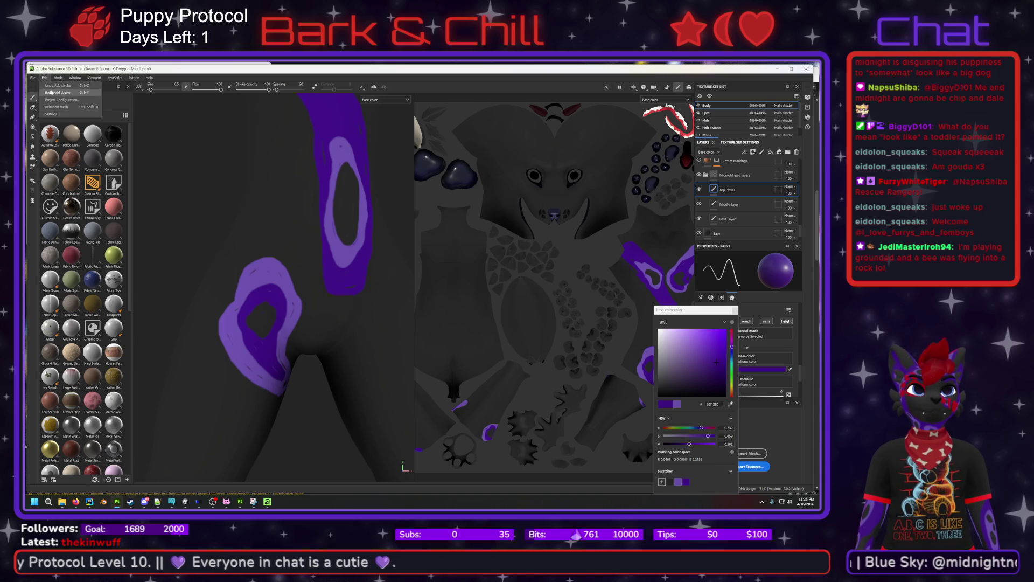
left_click(51, 93)
left_click(46, 78)
left_click(51, 93)
left_click(46, 79)
left_click(52, 93)
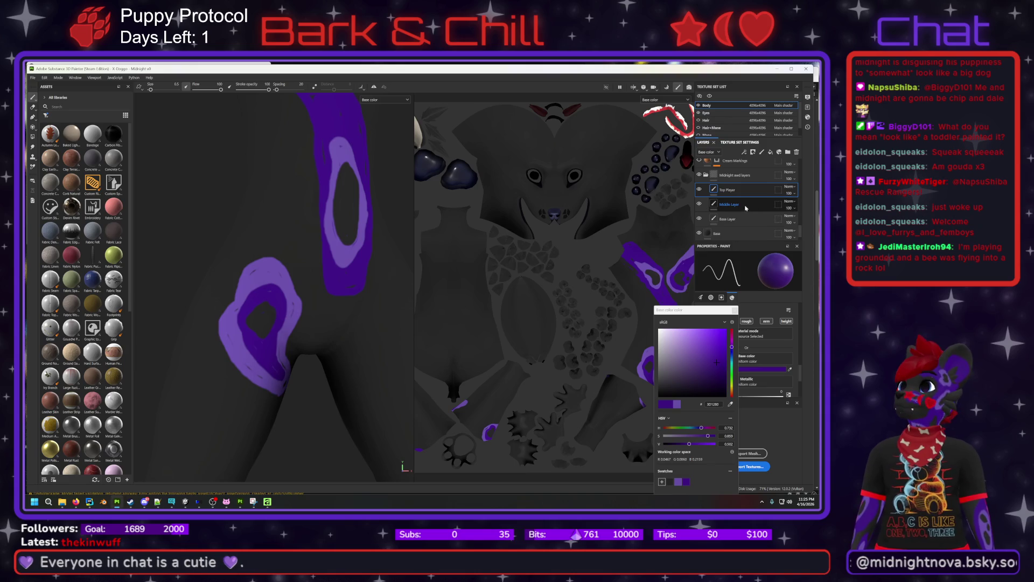
left_click(742, 221)
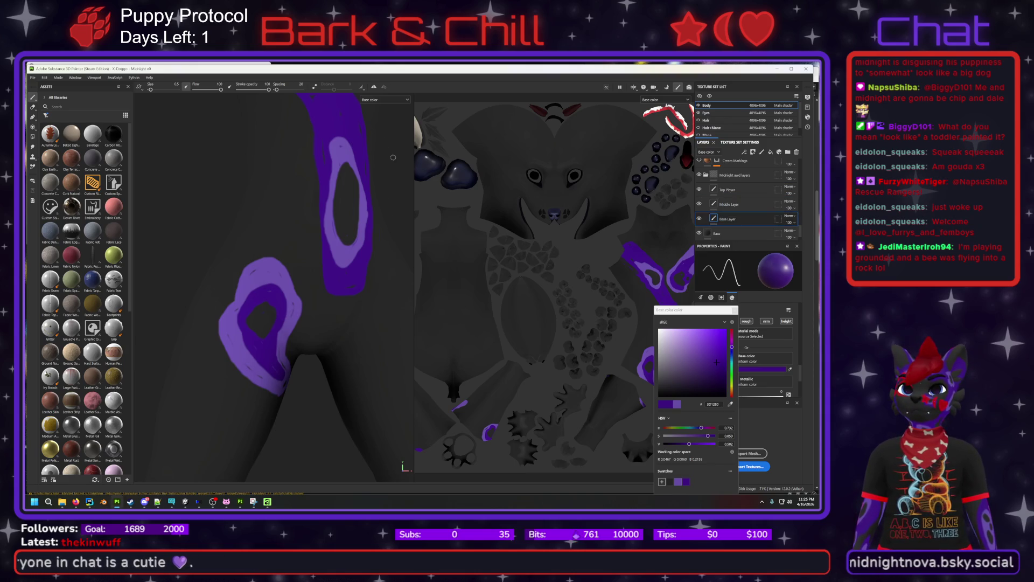
scroll(299, 228, "up", 5)
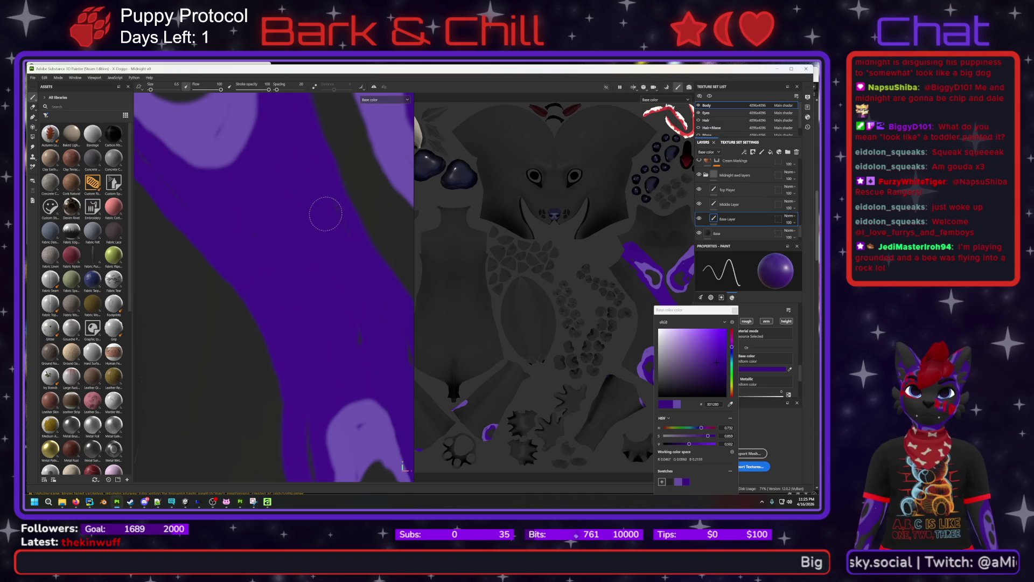
mouse_move(330, 311)
left_mouse_down("alt")
mouse_move(221, 166)
mouse_move(229, 178)
left_mouse_up("alt")
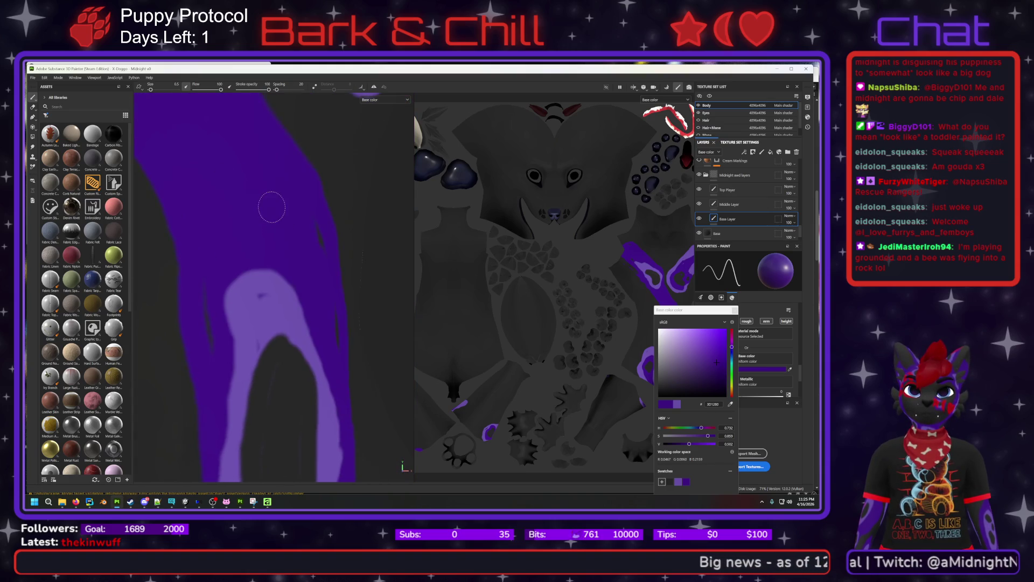
left_click_drag(288, 225, 214, 175, "alt")
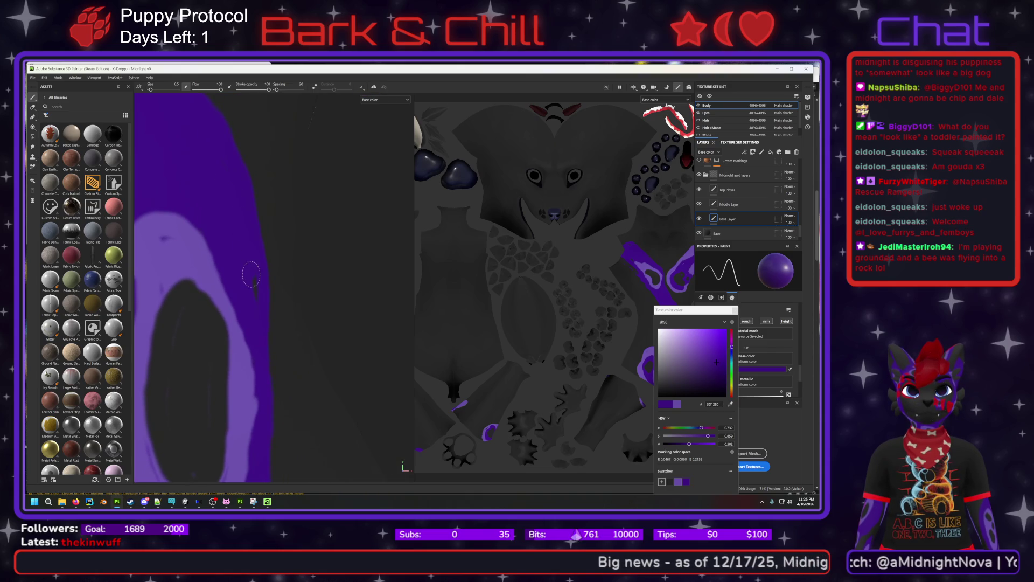
key("ctrl")
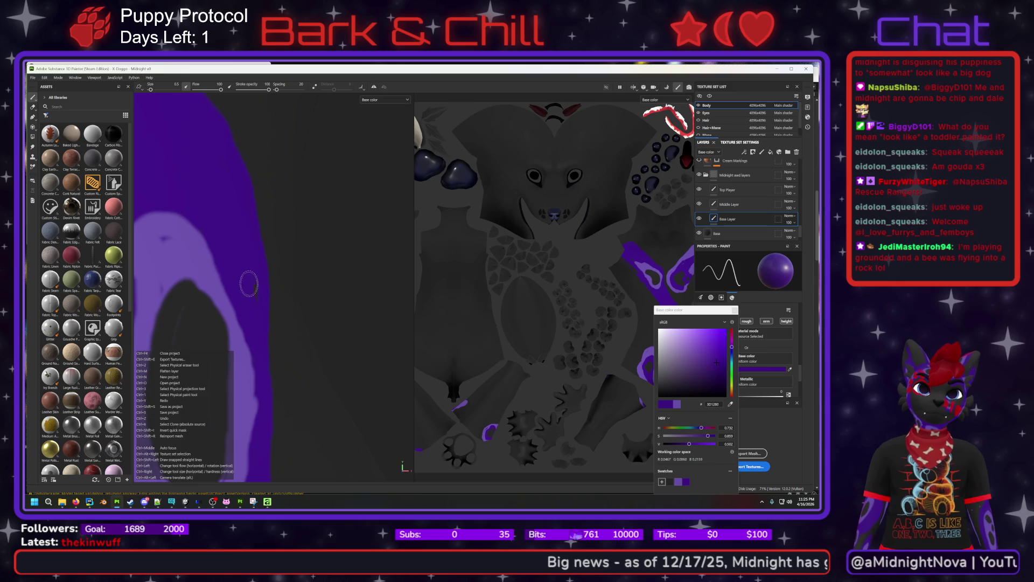
mouse_move(294, 300)
left_mouse_down("alt")
mouse_move(314, 304)
mouse_move(240, 296)
mouse_move(275, 293)
left_mouse_up("alt")
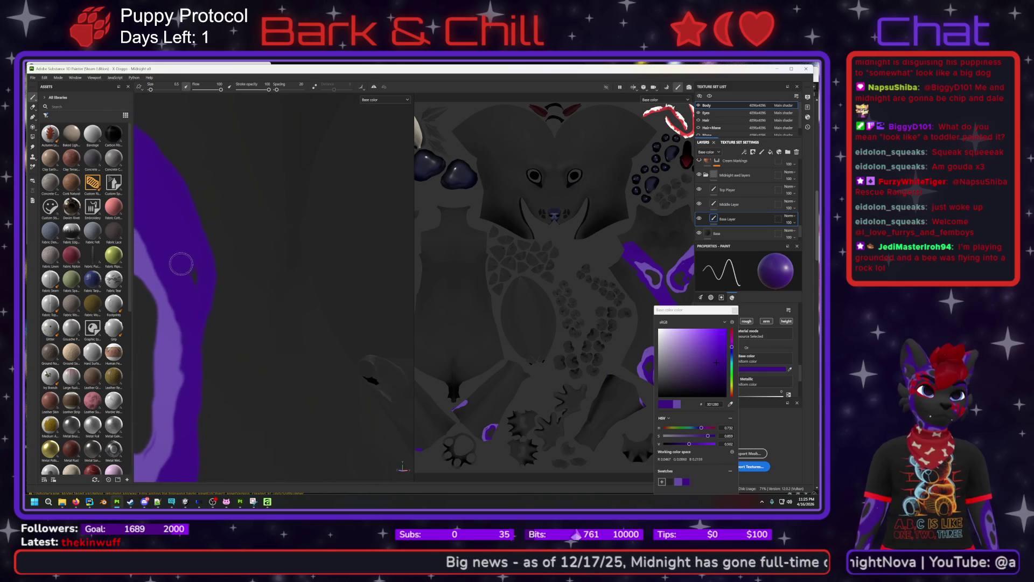
mouse_move(194, 301)
middle_mouse_down("alt")
mouse_move(233, 152)
mouse_move(255, 125)
middle_mouse_up("alt")
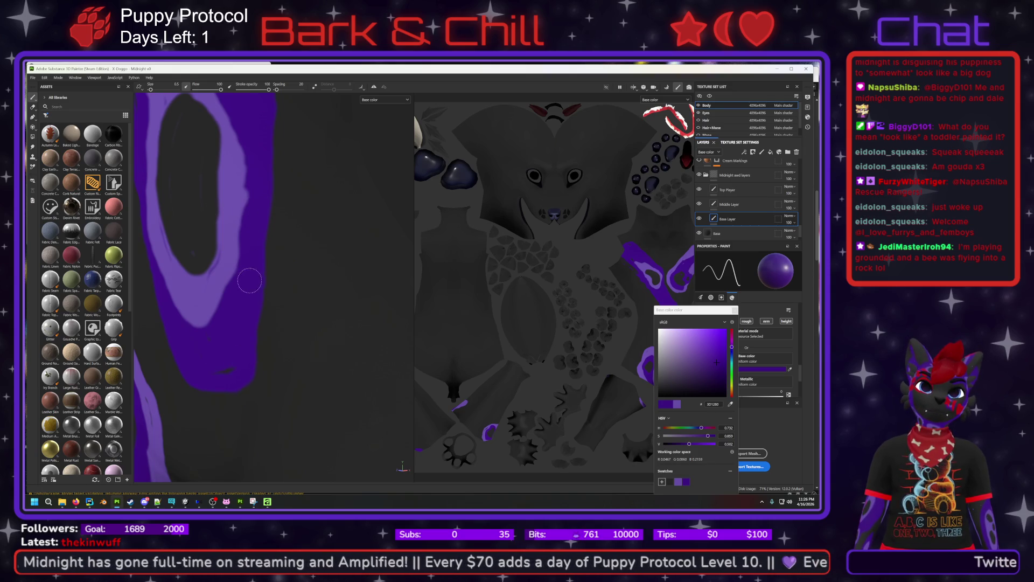
middle_click_drag(230, 345, 251, 299)
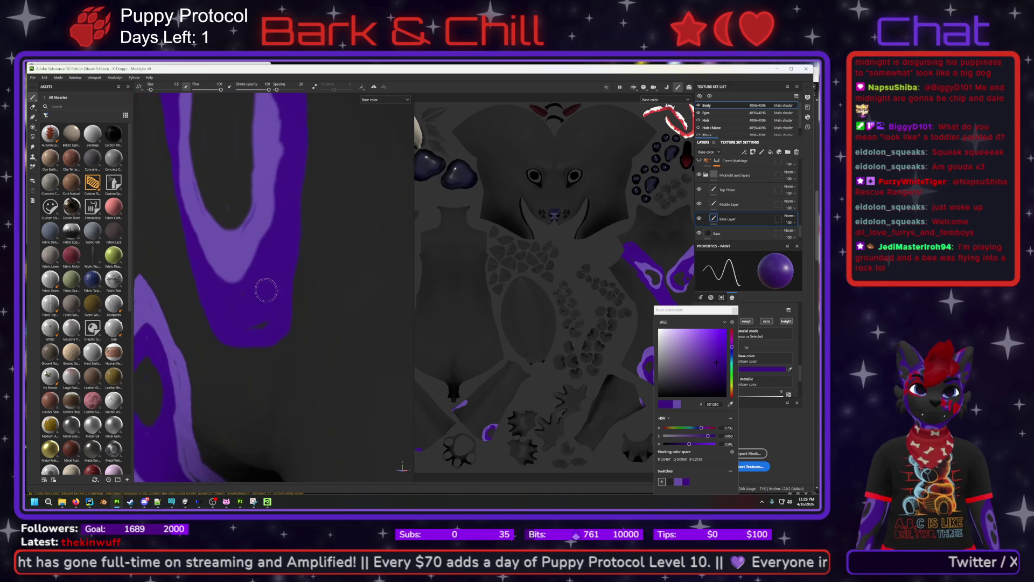
Switch to the Eraser and frame the purple ring marking on the leg.
left_click(33, 107)
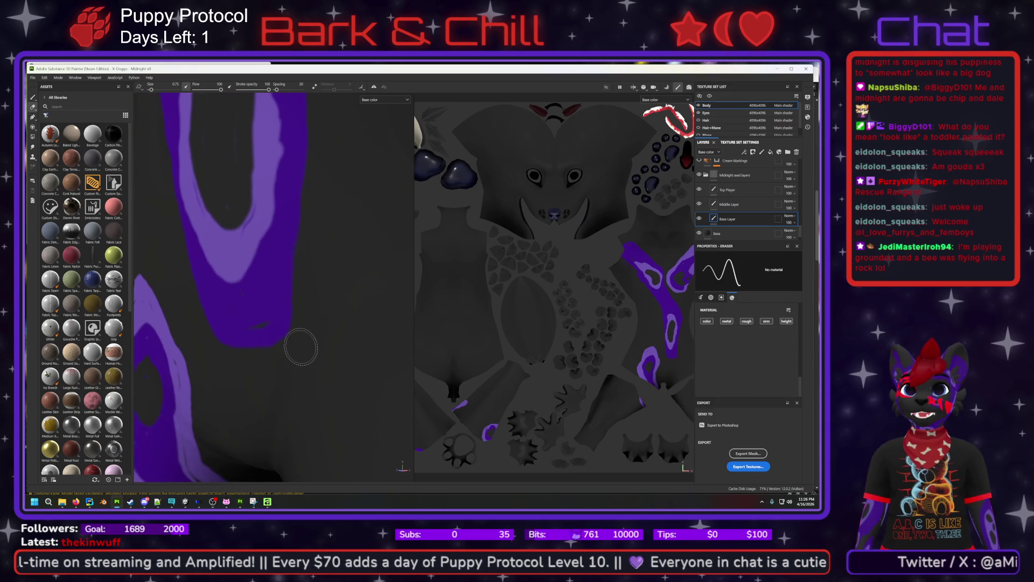
middle_click_drag(381, 191, 331, 286)
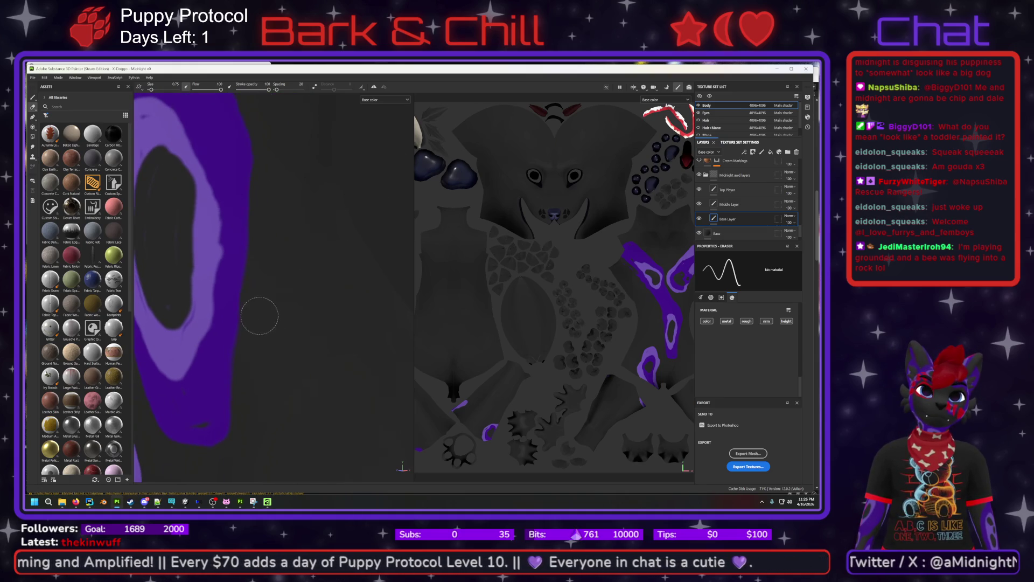
mouse_move(272, 269)
middle_mouse_down()
mouse_move(272, 244)
mouse_move(300, 346)
middle_mouse_up()
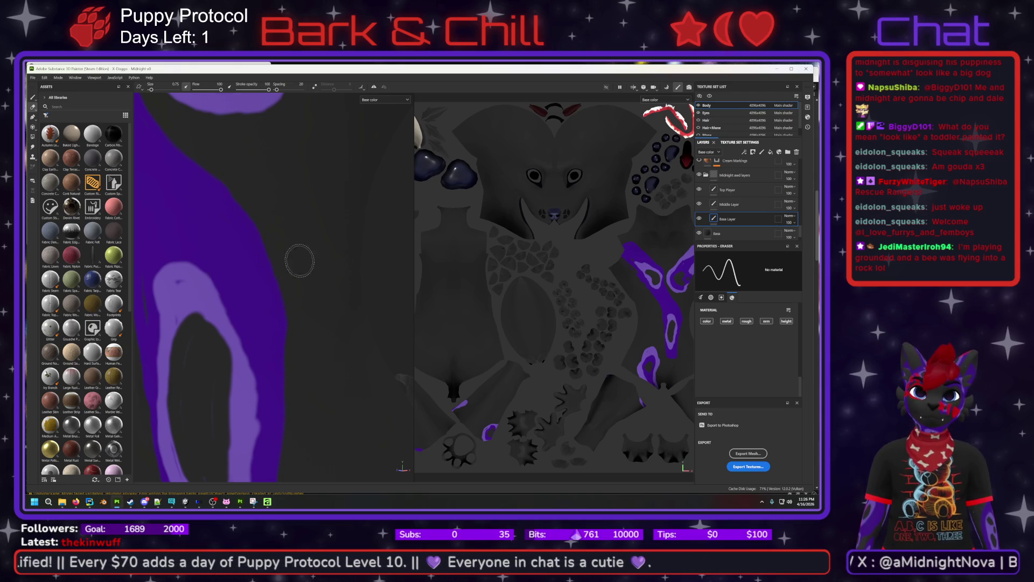
scroll(311, 335, "up", 3)
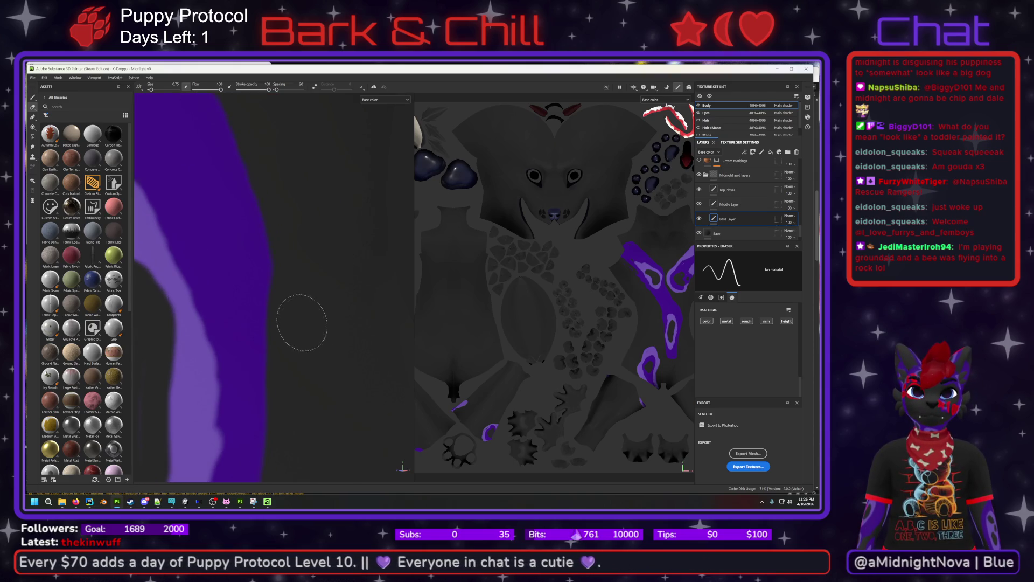
mouse_move(293, 221)
left_mouse_down("alt")
mouse_move(288, 328)
mouse_move(283, 286)
left_mouse_up("alt")
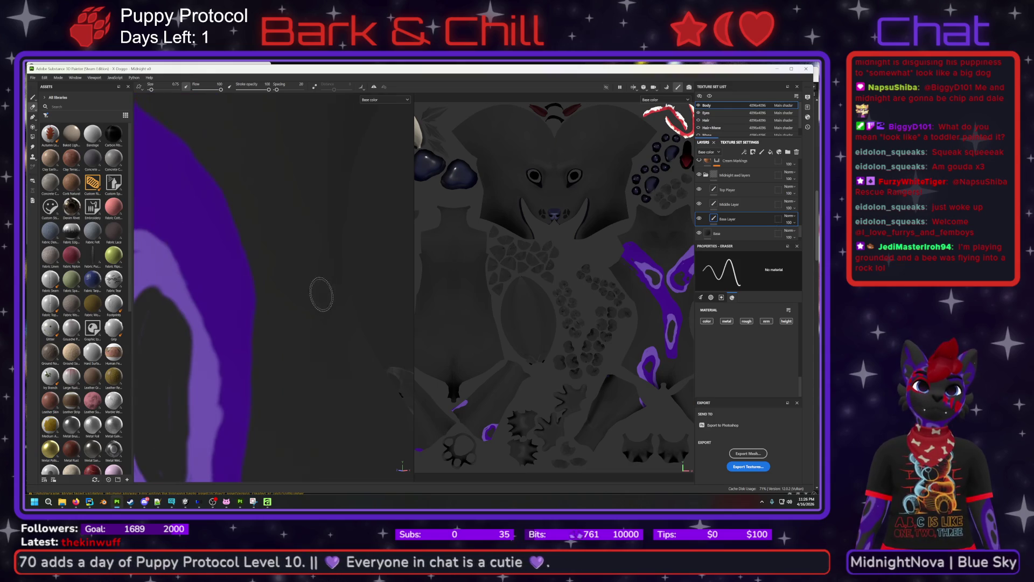
mouse_move(270, 327)
left_mouse_down("alt")
mouse_move(324, 295)
mouse_move(358, 374)
mouse_move(286, 164)
mouse_move(302, 226)
mouse_move(351, 293)
left_mouse_up("alt")
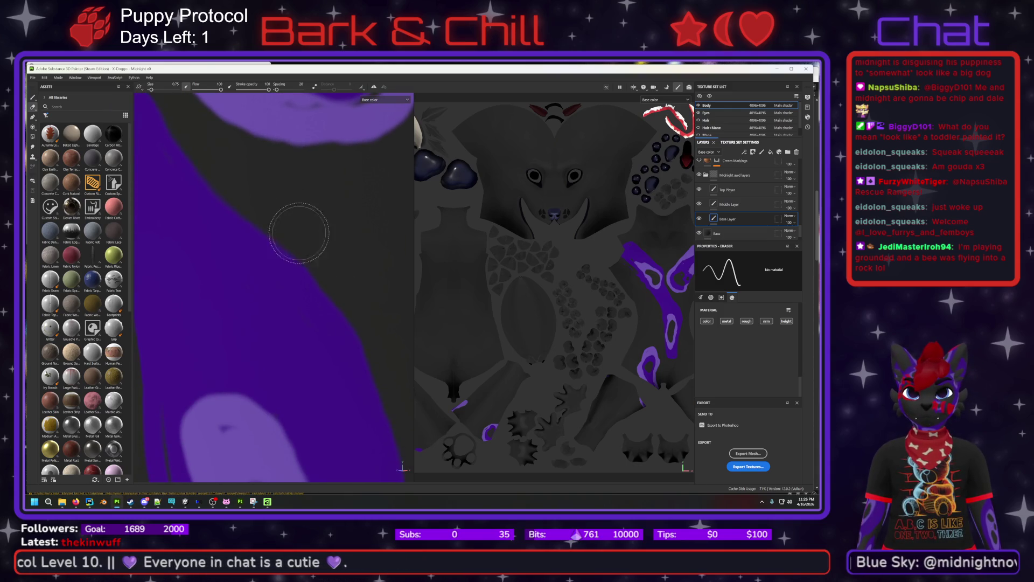
Inspect the lavender patch up close, then return to the Paint brush.
mouse_move(286, 220)
left_mouse_down("alt")
mouse_move(253, 242)
mouse_move(322, 308)
left_mouse_up("alt")
scroll(322, 308, "up", 2)
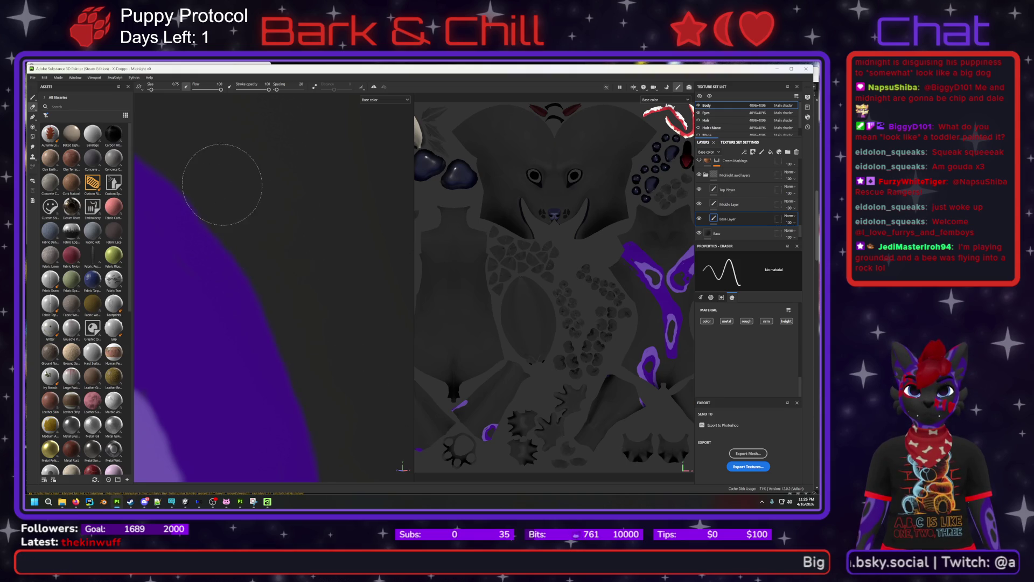
middle_click_drag(326, 309, 284, 191)
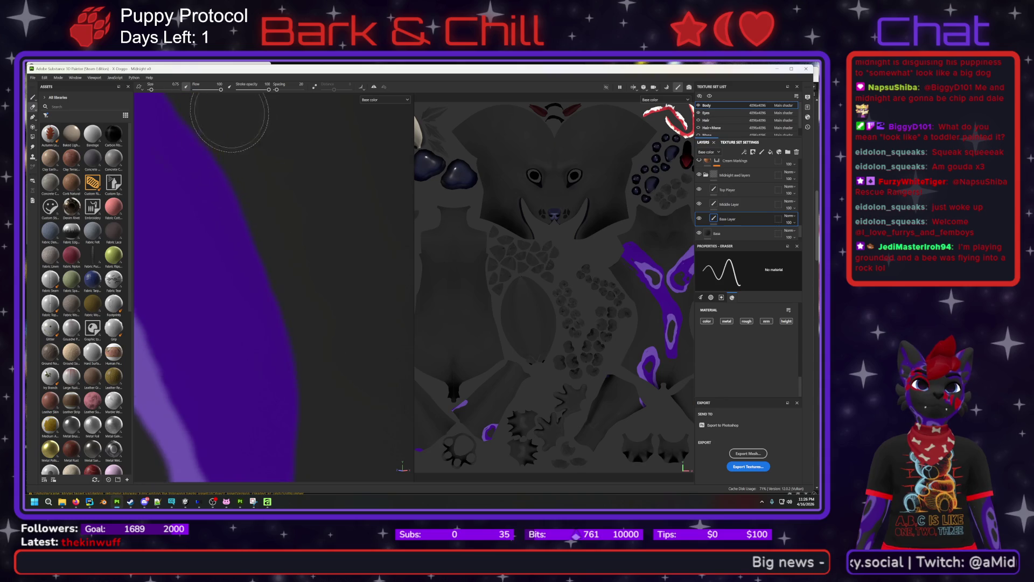
scroll(284, 191, "up", 3)
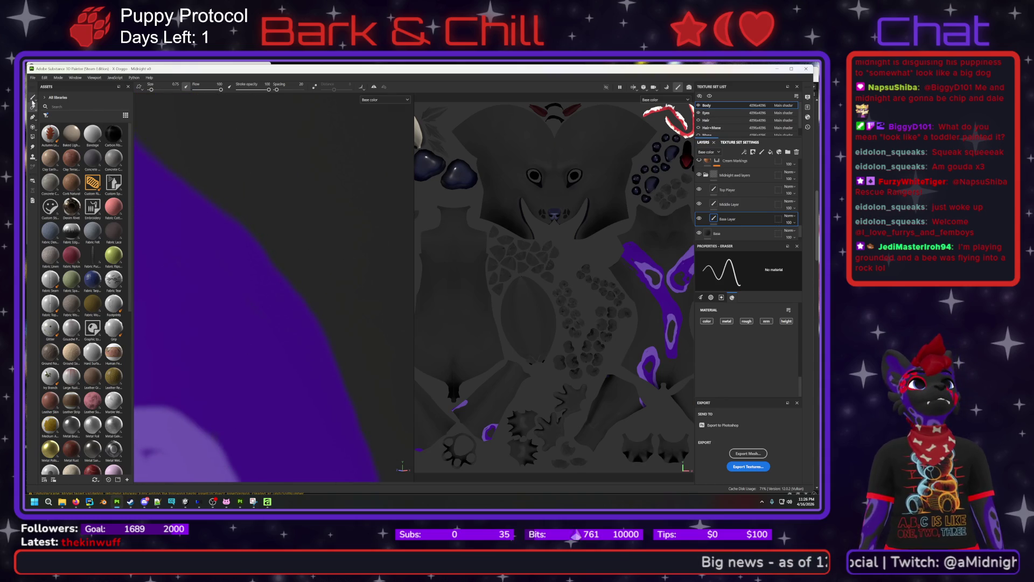
left_click(33, 98)
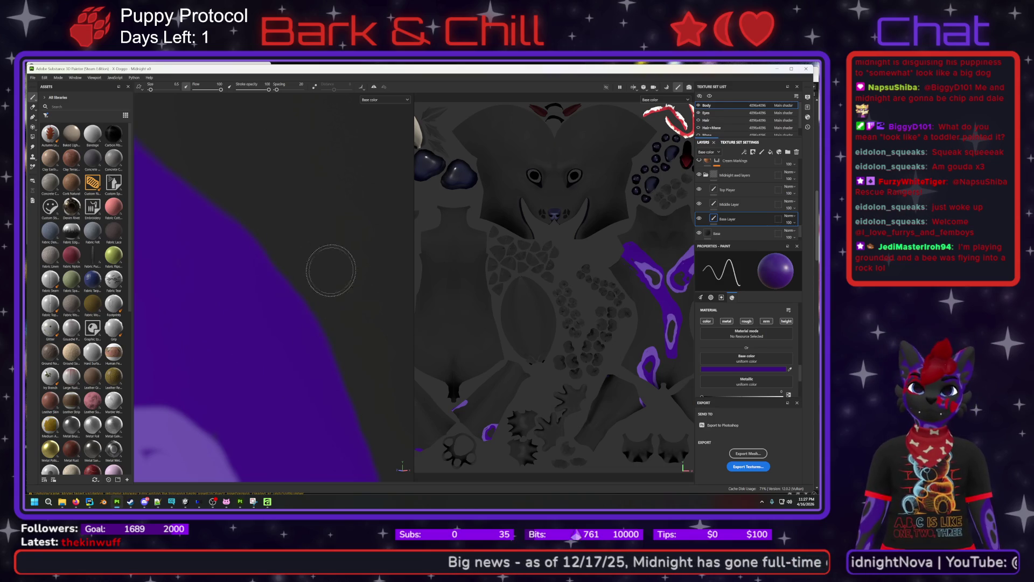
Frame the purple U-shape, undo its last stroke with Ctrl+Z, and select the Eraser.
mouse_move(346, 341)
middle_mouse_down()
mouse_move(362, 351)
mouse_move(381, 404)
mouse_move(328, 133)
middle_mouse_up()
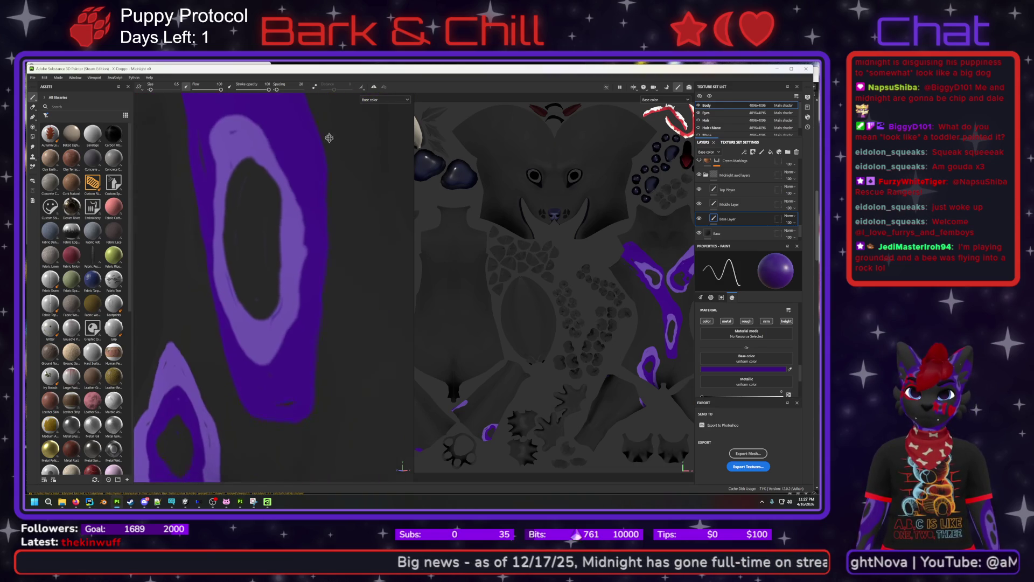
scroll(358, 276, "up", 3)
middle_click_drag(317, 348, 279, 313)
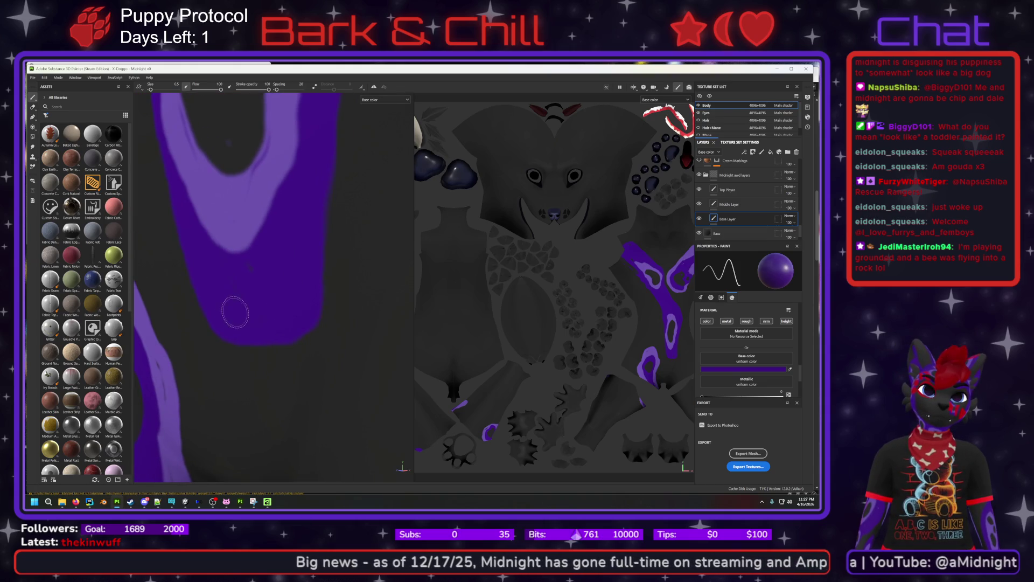
key("alt")
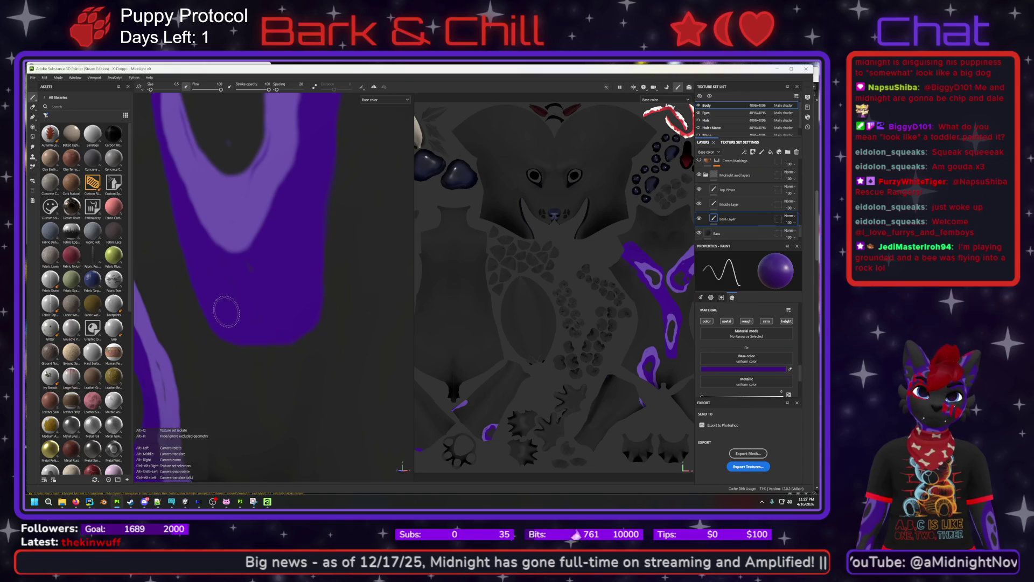
middle_click_drag(229, 311, 276, 296, "alt")
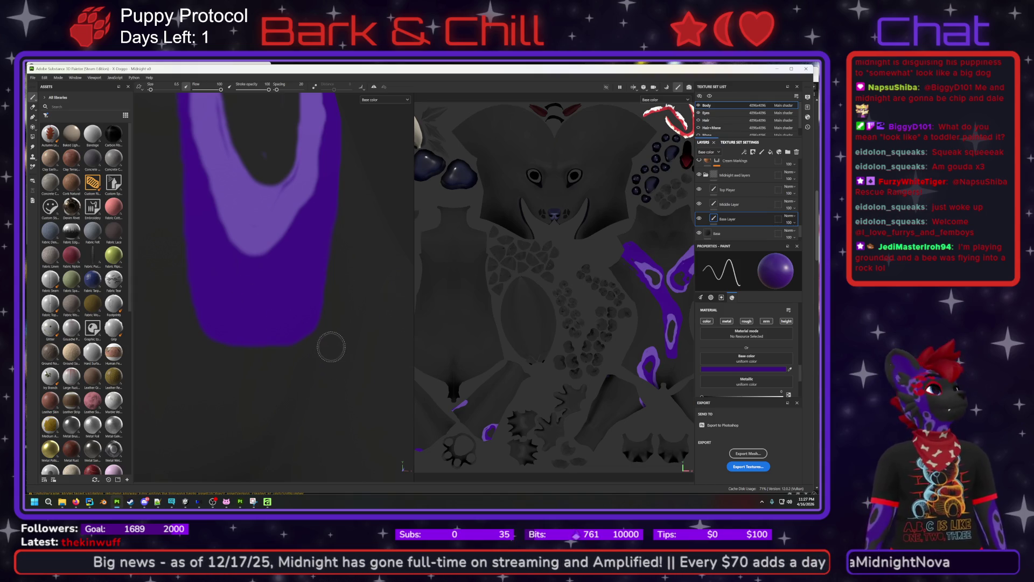
key("ctrl+z")
mouse_move(234, 376)
middle_mouse_down("alt")
mouse_move(226, 314)
mouse_move(212, 294)
middle_mouse_up("alt")
left_click(33, 108)
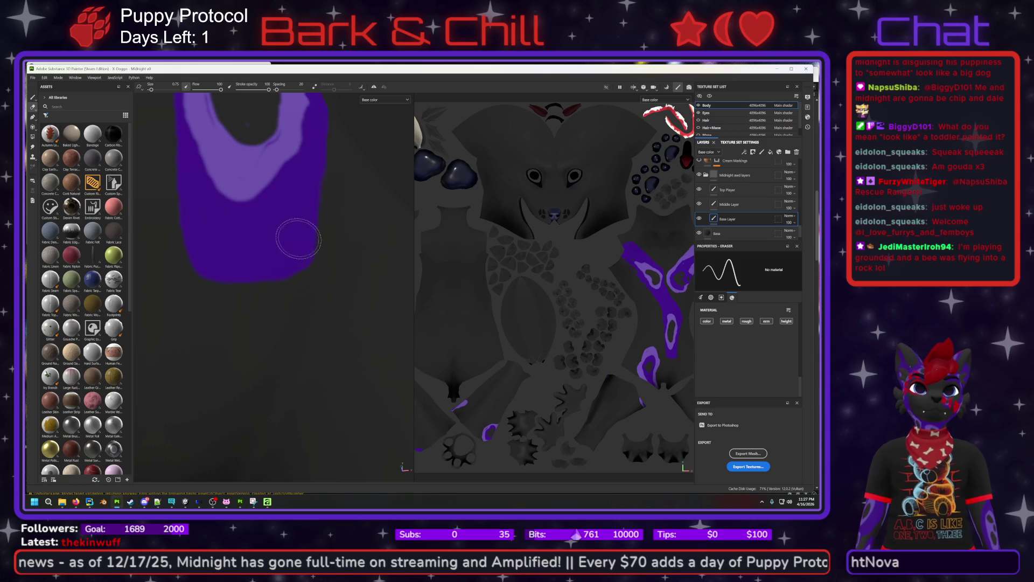
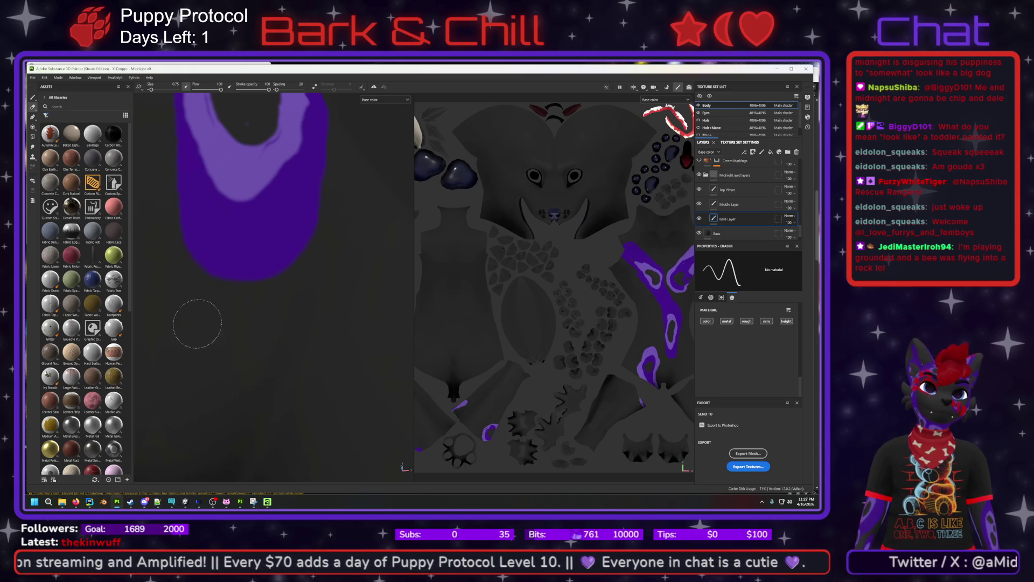
Undo the last edit to the purple ring and lower it in the texture view.
key("ctrl+z")
mouse_move(200, 298)
middle_mouse_down()
mouse_move(243, 334)
mouse_move(251, 357)
middle_mouse_up()
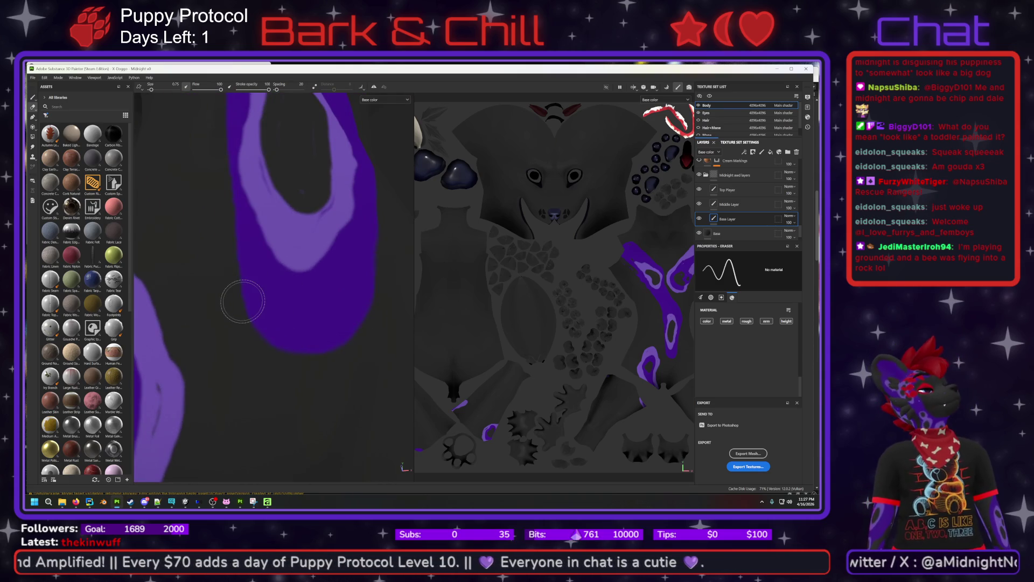
mouse_move(300, 302)
middle_mouse_down()
mouse_move(291, 394)
mouse_move(292, 350)
middle_mouse_up()
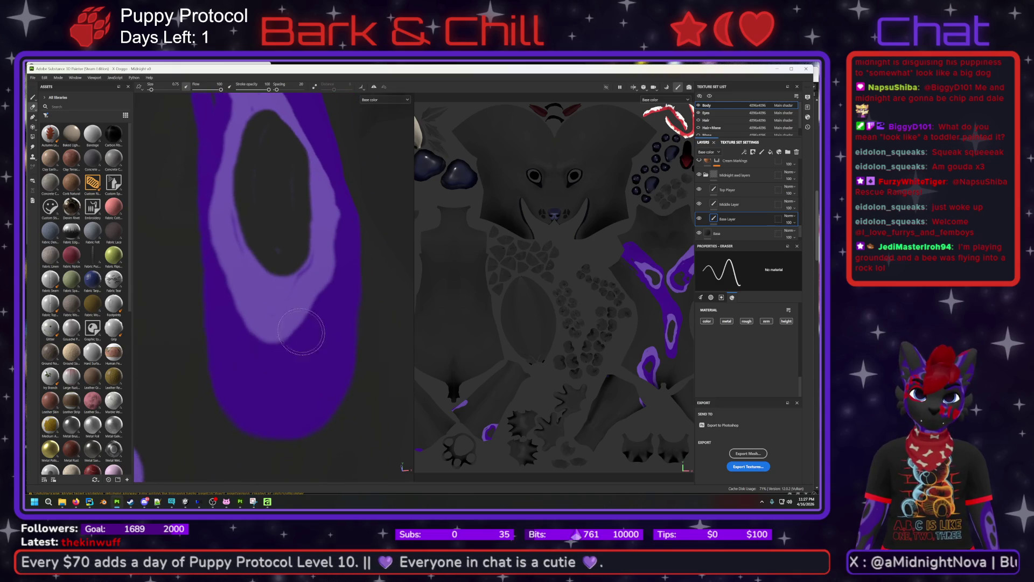
On the Middle Layer, erase along the ring's light-purple band to clean its edge.
left_click(730, 204)
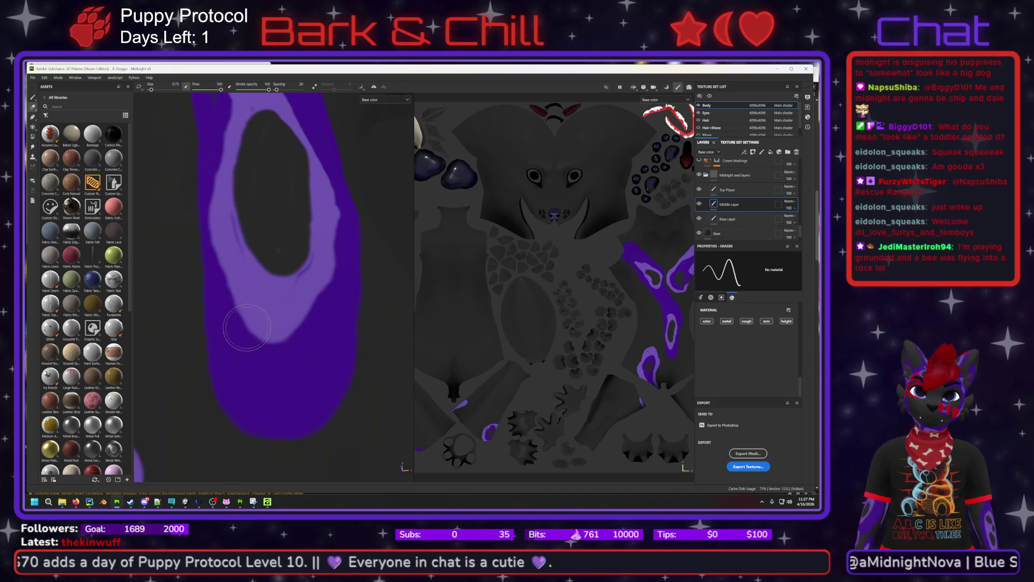
mouse_move(310, 340)
left_mouse_down()
mouse_move(272, 381)
mouse_move(330, 358)
mouse_move(317, 343)
left_mouse_up()
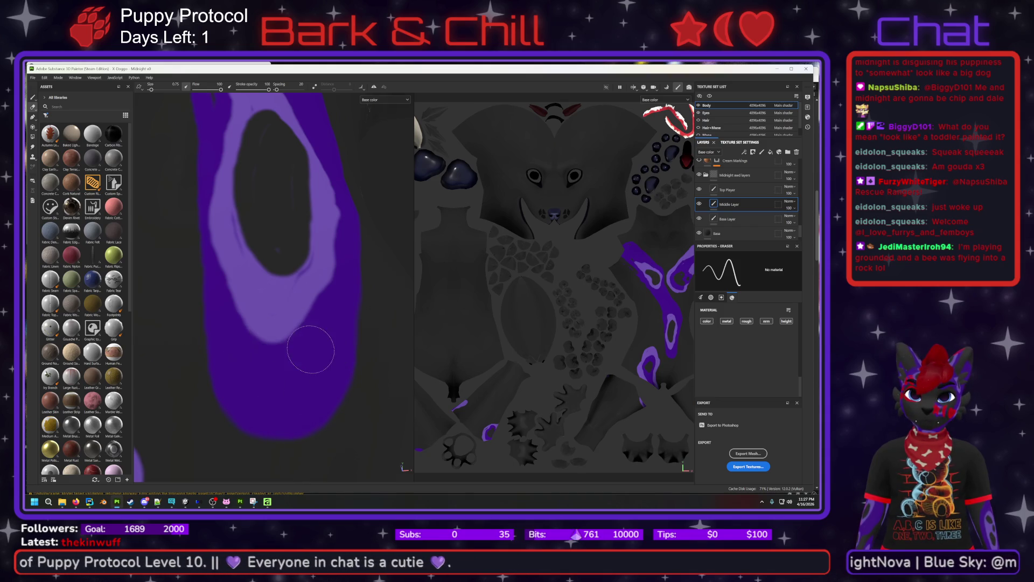
mouse_move(211, 324)
left_mouse_down()
mouse_move(296, 356)
mouse_move(345, 285)
mouse_move(272, 365)
mouse_move(347, 289)
mouse_move(319, 330)
mouse_move(235, 370)
mouse_move(196, 312)
mouse_move(203, 300)
mouse_move(295, 365)
mouse_move(226, 358)
mouse_move(235, 348)
left_mouse_up()
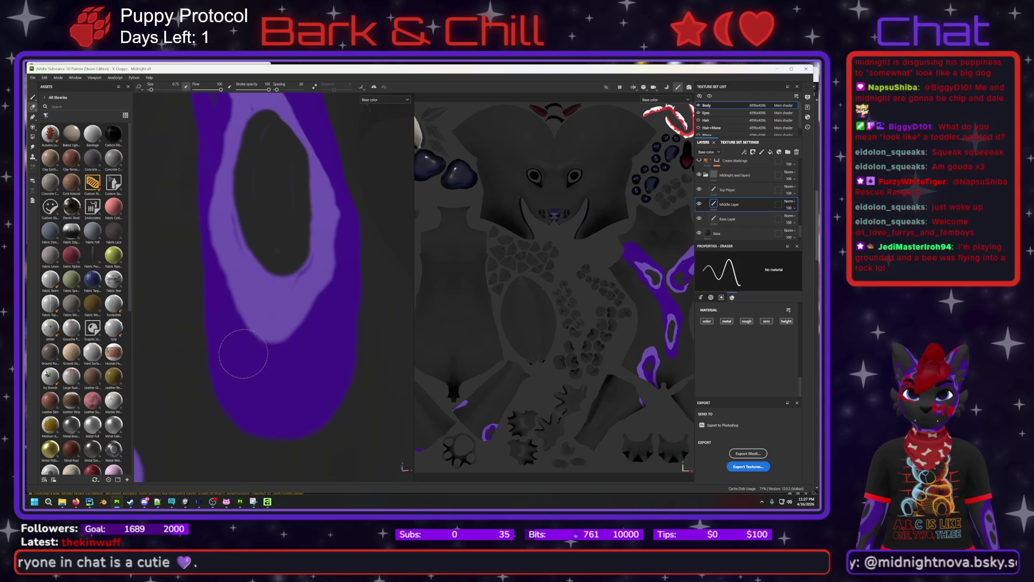
mouse_move(310, 372)
left_mouse_down()
mouse_move(314, 363)
mouse_move(259, 358)
mouse_move(332, 354)
left_mouse_up()
middle_click_drag(373, 278, 324, 346)
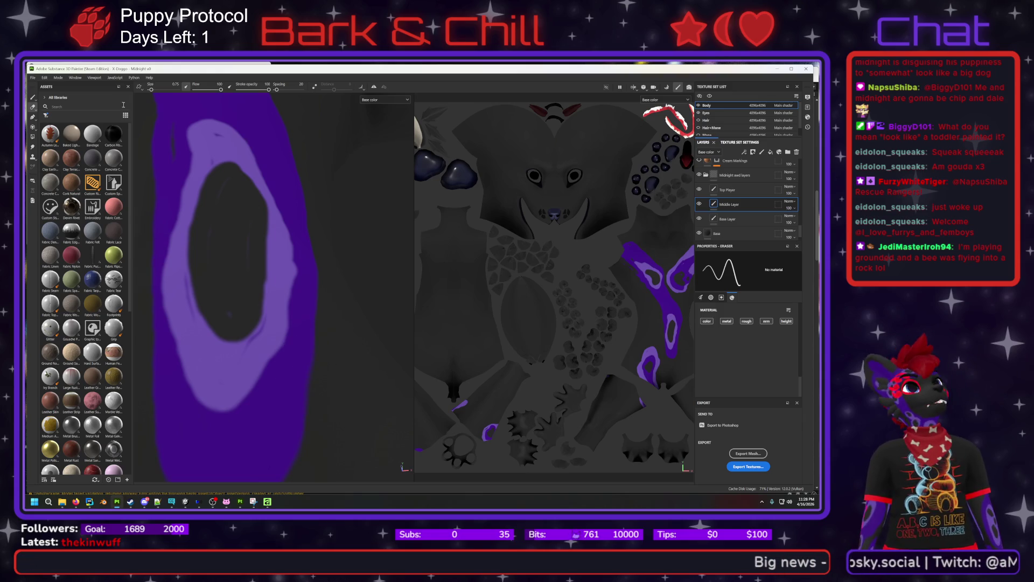
Load lighter purple 664EA5 as the paint base colour.
left_click(37, 99)
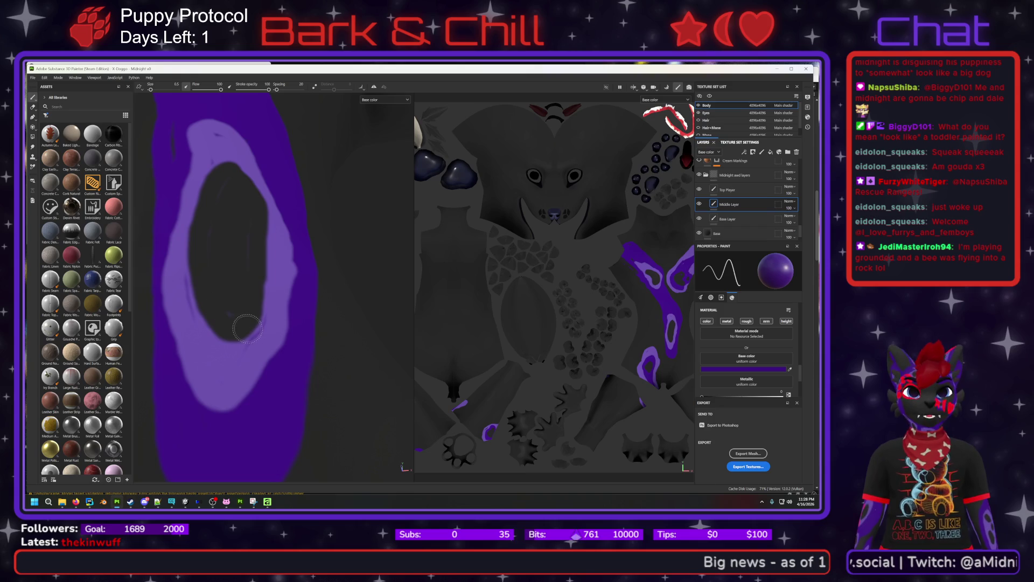
left_click(726, 370)
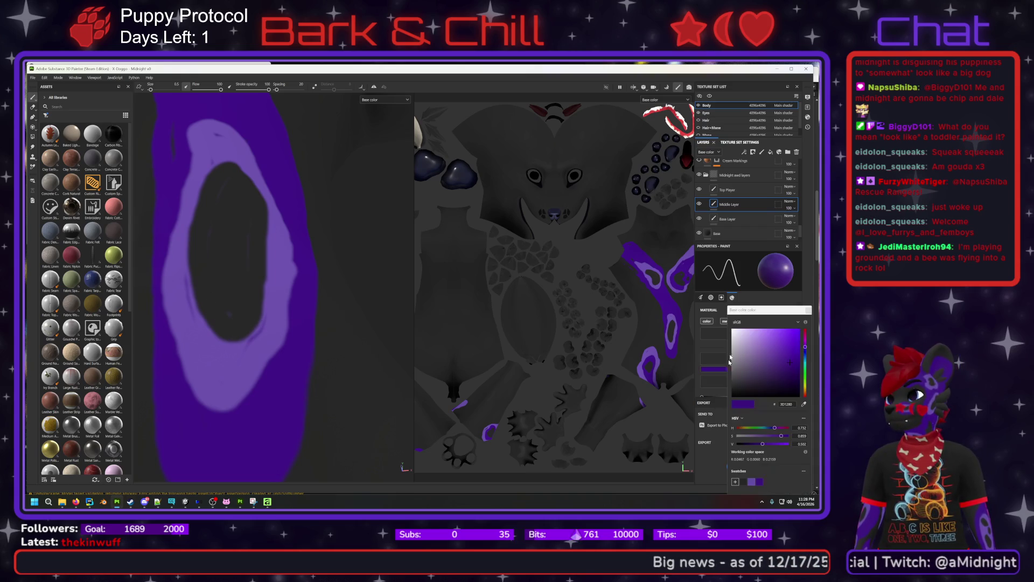
left_click(750, 483)
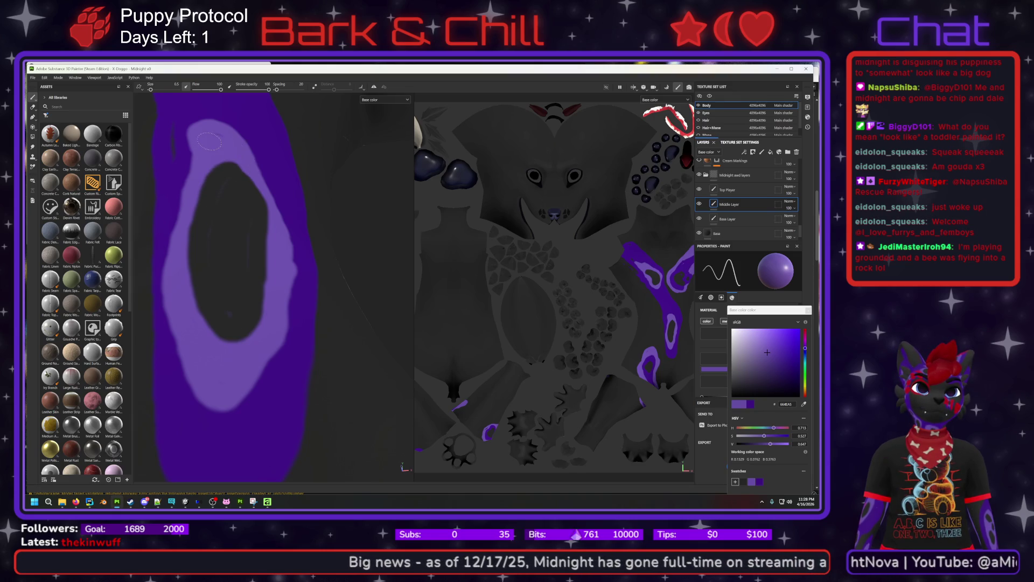
Toggle to the Eraser and back to Paint while panning toward the ring's top.
left_click(32, 108)
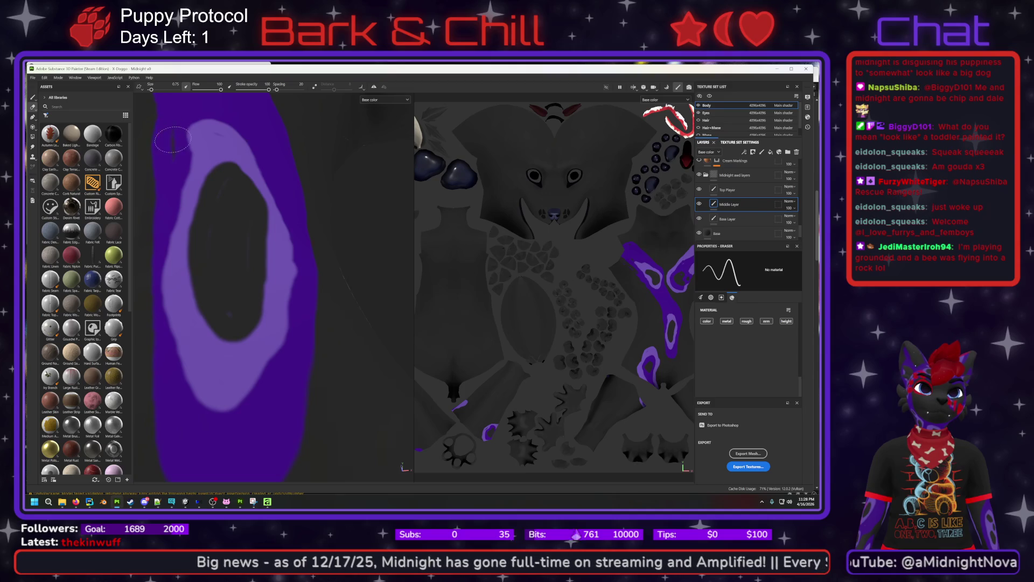
middle_click_drag(201, 259, 248, 199)
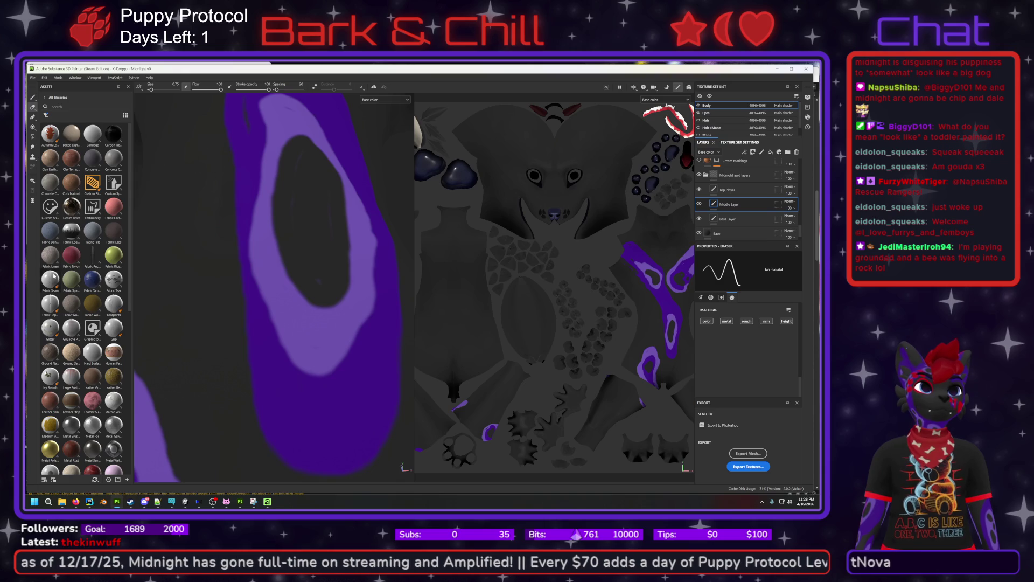
left_click(33, 97)
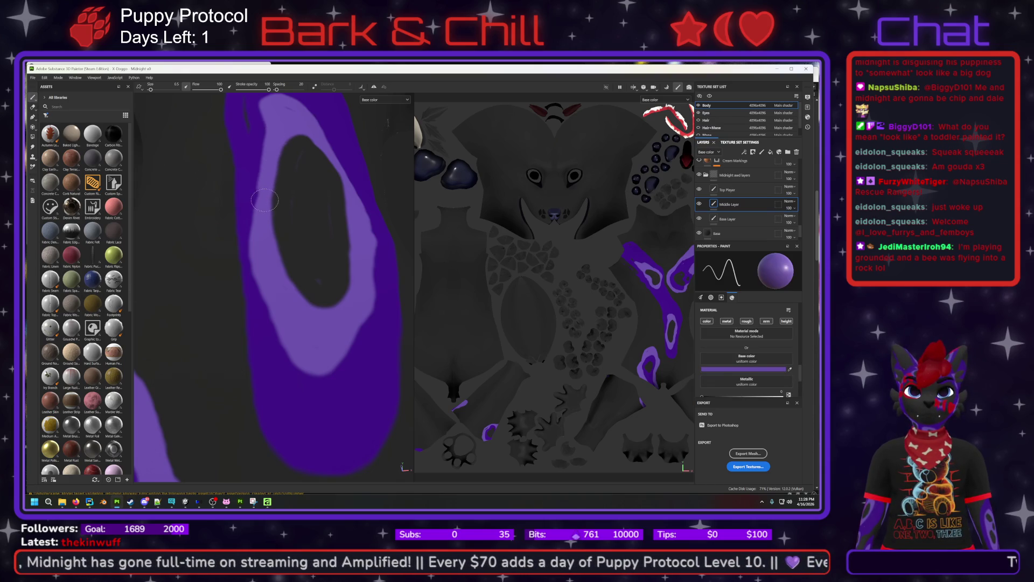
middle_click_drag(291, 163, 216, 250)
key("ctrl")
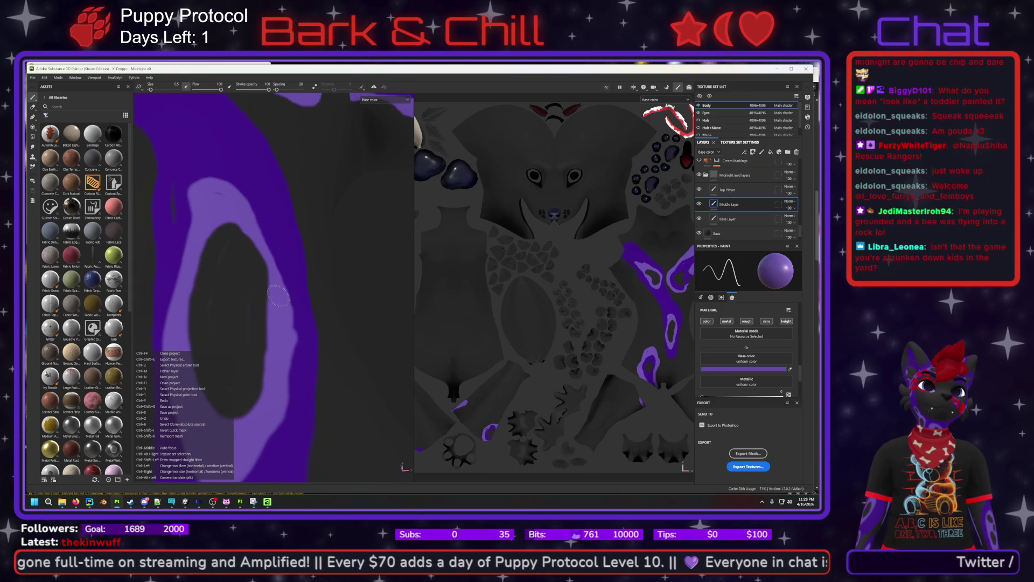
Zoom onto the ring's lower area and erase its lower light-purple band, then paint on Base Layer.
middle_click_drag(278, 296, 245, 317)
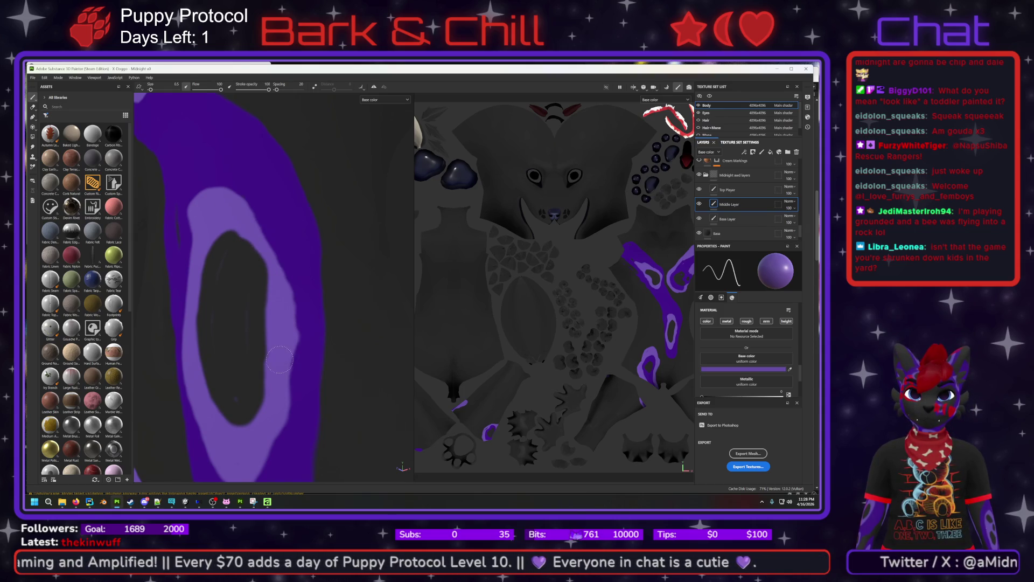
mouse_move(281, 368)
middle_mouse_down()
mouse_move(274, 345)
mouse_move(278, 398)
middle_mouse_up()
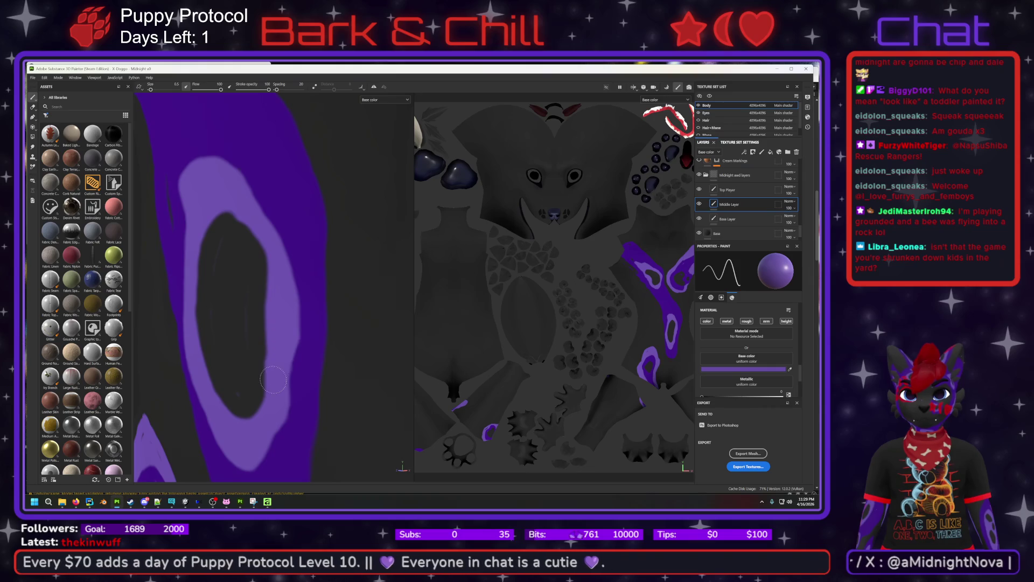
middle_click_drag(249, 404, 291, 186)
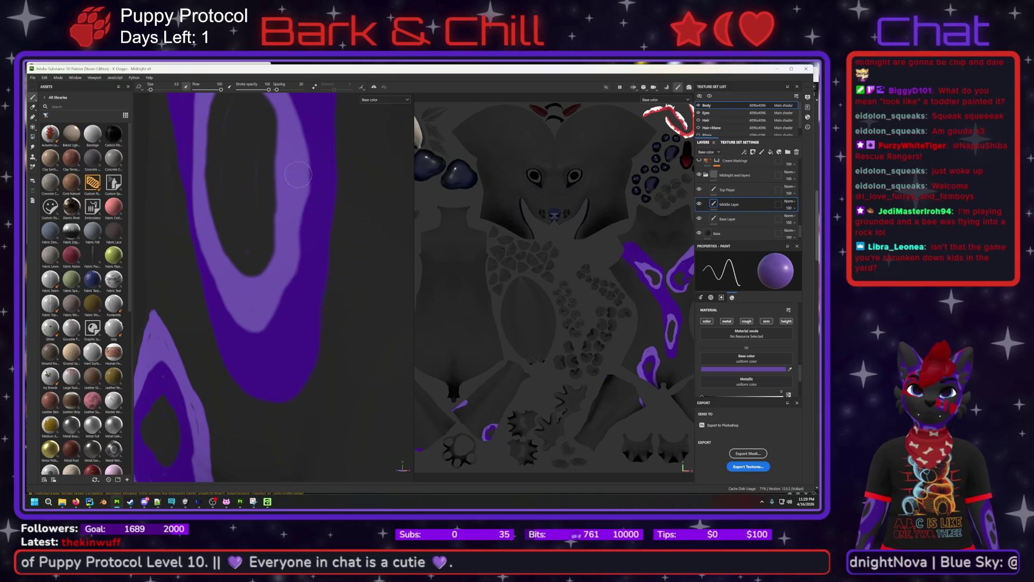
mouse_move(248, 297)
middle_mouse_down()
mouse_move(277, 219)
mouse_move(298, 268)
mouse_move(312, 235)
middle_mouse_up()
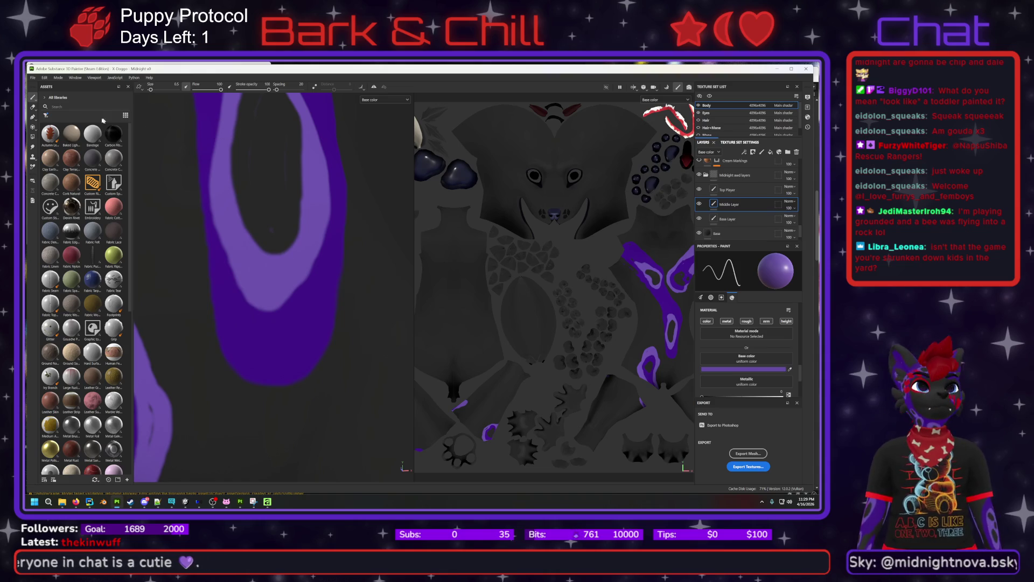
left_click(32, 107)
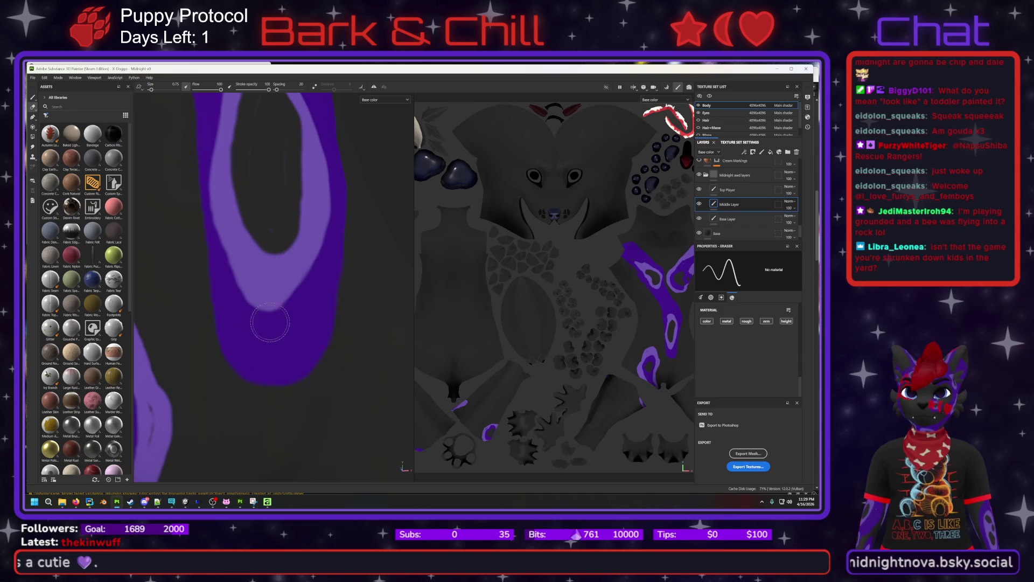
mouse_move(227, 330)
left_mouse_down("alt")
mouse_move(267, 342)
mouse_move(245, 317)
left_mouse_up("alt")
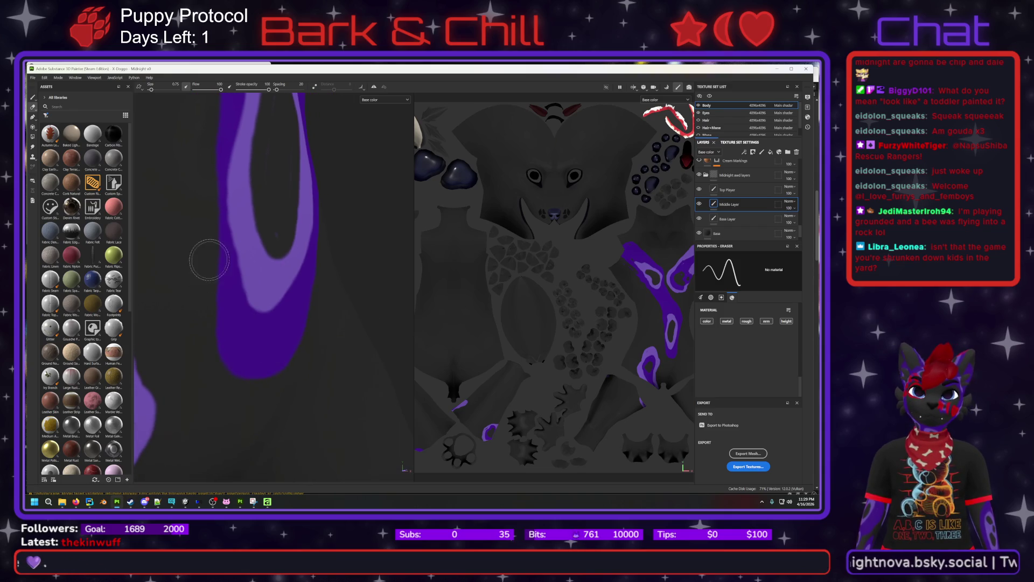
left_click_drag(279, 355, 261, 323)
left_click(727, 219)
left_click(33, 98)
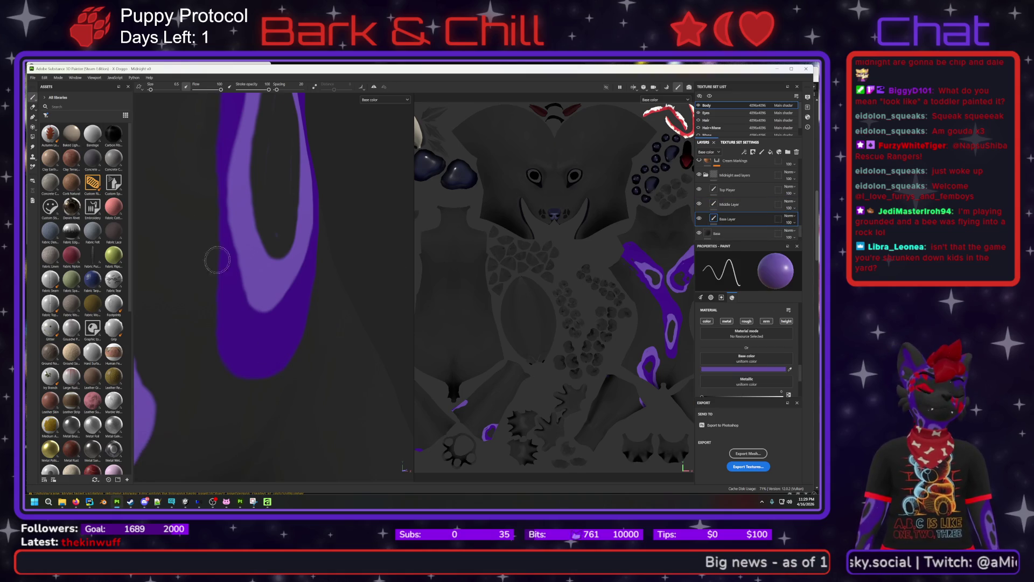
Brush light purple into the band's lower edge, then paint its lower-left edge dark purple 3D1280.
left_click_drag(238, 310, 226, 299)
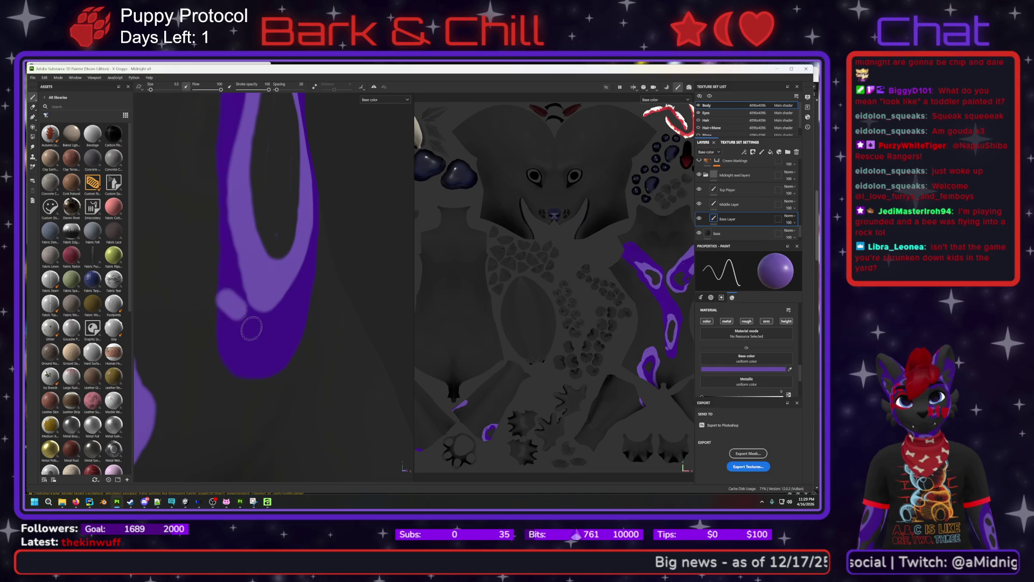
left_click(730, 369)
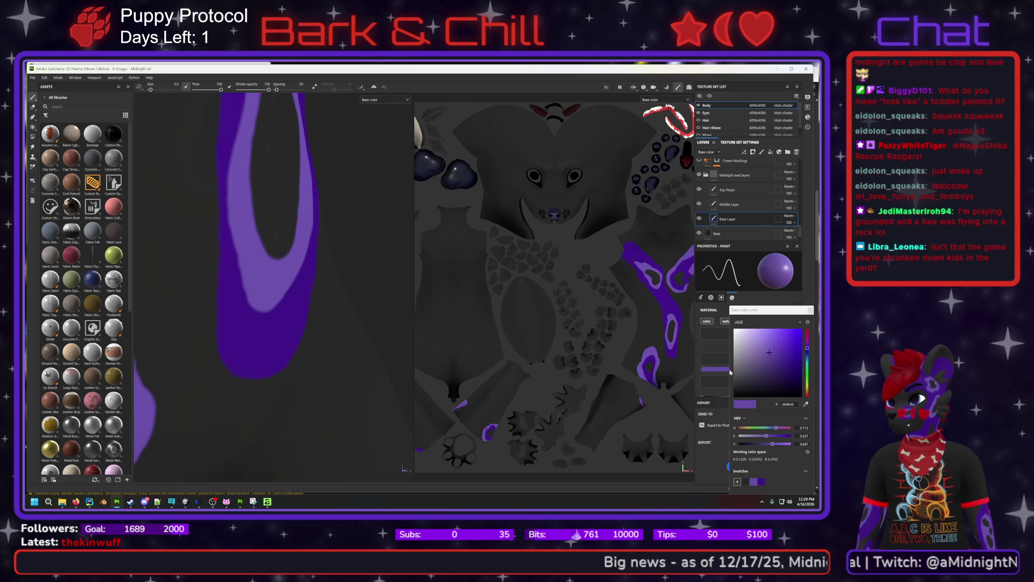
left_click(761, 481)
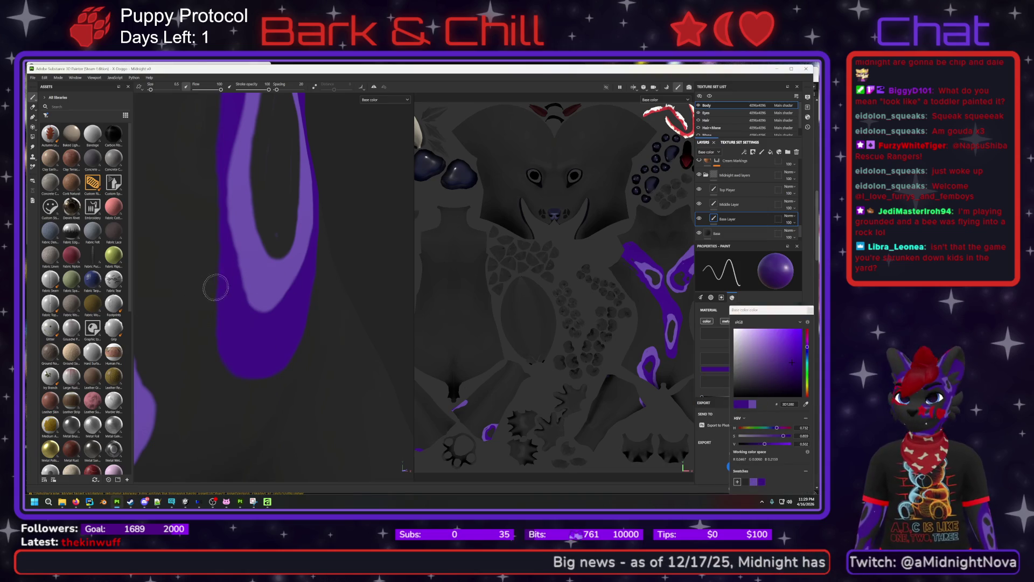
mouse_move(231, 292)
left_mouse_down()
mouse_move(240, 319)
mouse_move(226, 296)
mouse_move(232, 311)
left_mouse_up()
scroll(232, 311, "up", 6)
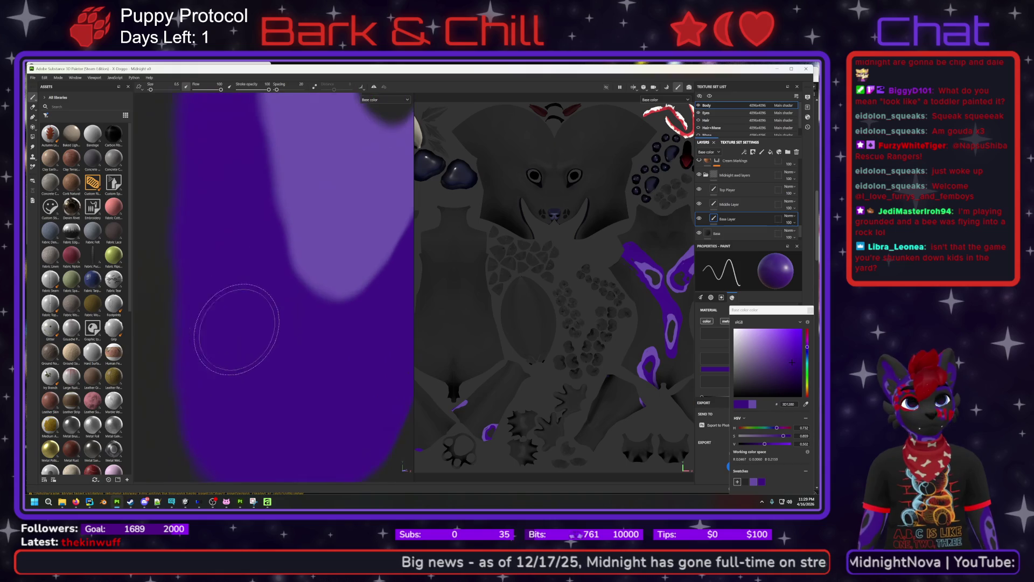
mouse_move(310, 327)
left_mouse_down("alt")
mouse_move(296, 334)
mouse_move(254, 293)
left_mouse_up("alt")
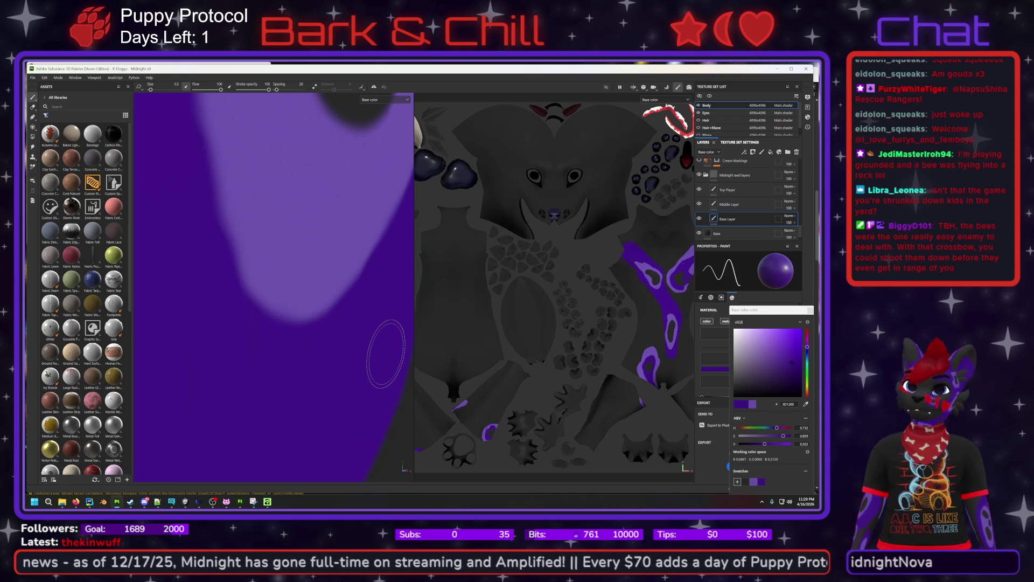
scroll(267, 323, "down", 2)
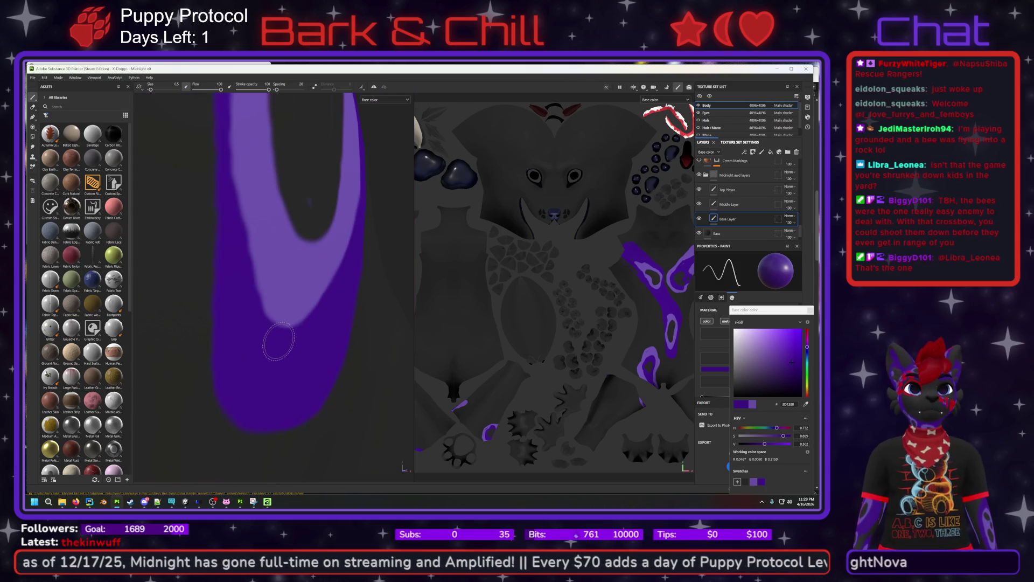
middle_click_drag(279, 334, 212, 376)
middle_click_drag(234, 283, 261, 347)
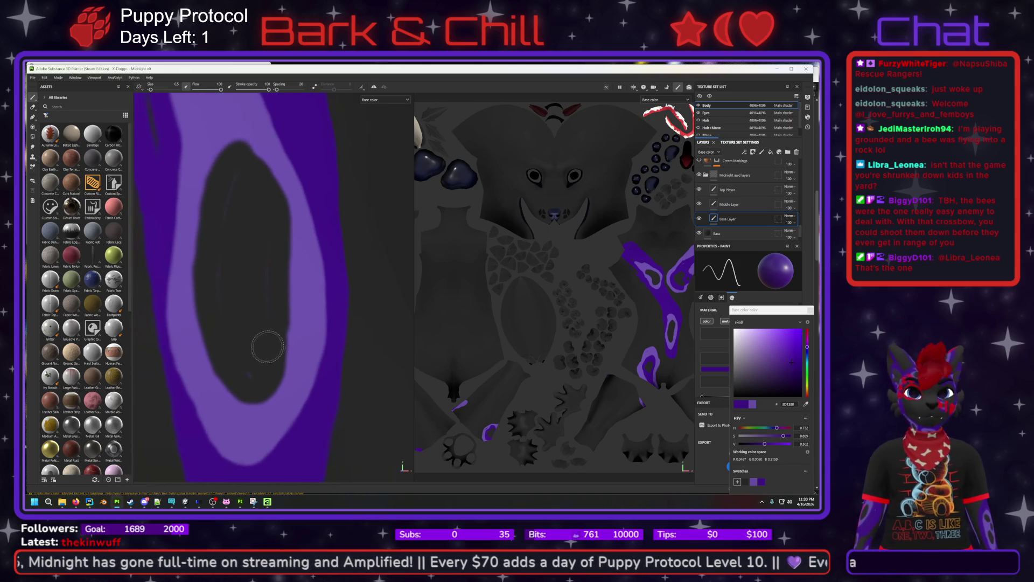
On the Top Player layer, paint dark grey 252525 over the dark area.
left_click(726, 193)
left_click(746, 481)
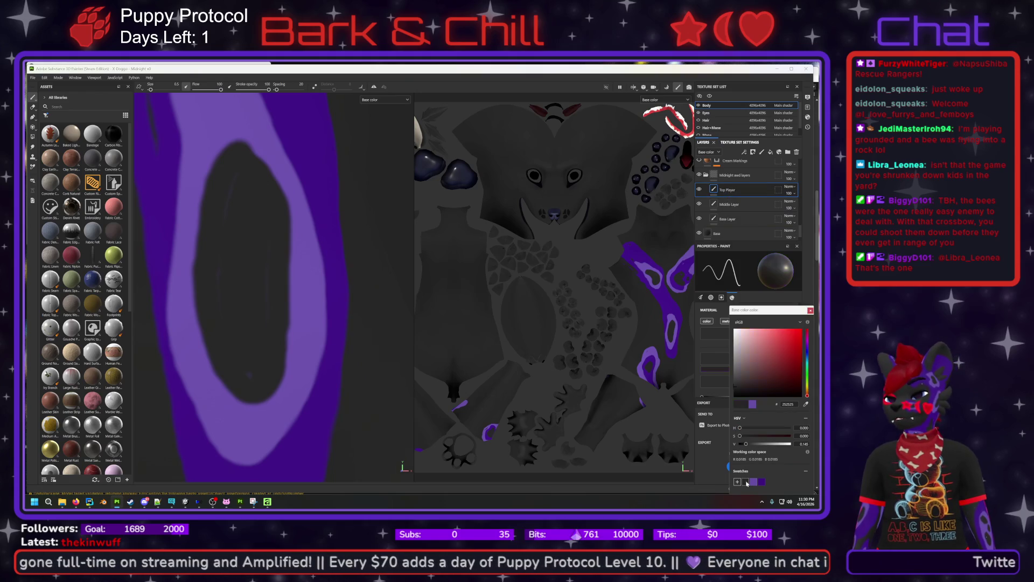
mouse_move(232, 200)
left_mouse_down()
mouse_move(224, 300)
mouse_move(251, 370)
mouse_move(261, 232)
mouse_move(259, 299)
mouse_move(256, 243)
mouse_move(250, 277)
mouse_move(264, 273)
mouse_move(275, 292)
left_mouse_up()
mouse_move(278, 339)
left_mouse_down()
mouse_move(258, 370)
mouse_move(271, 302)
mouse_move(261, 377)
mouse_move(270, 274)
mouse_move(265, 203)
mouse_move(249, 170)
mouse_move(270, 240)
mouse_move(227, 241)
mouse_move(220, 274)
mouse_move(241, 302)
left_mouse_up()
Erase along the left dark purple band and enlarge the eraser to 7.11.
left_click(33, 108)
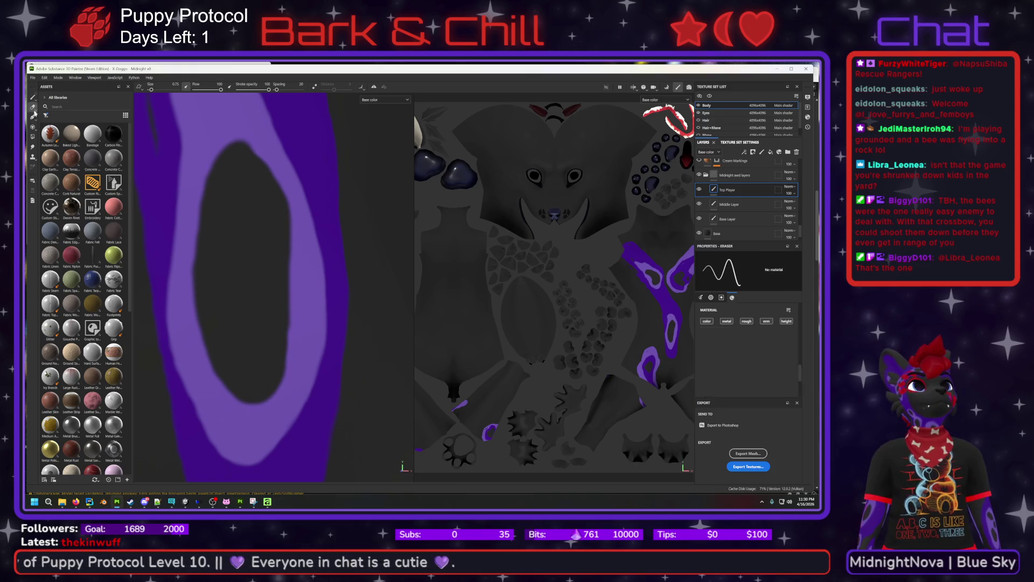
mouse_move(183, 345)
left_mouse_down()
mouse_move(161, 253)
mouse_move(175, 394)
mouse_move(162, 237)
mouse_move(157, 283)
mouse_move(181, 384)
mouse_move(162, 226)
mouse_move(174, 271)
mouse_move(158, 391)
mouse_move(170, 223)
mouse_move(160, 329)
mouse_move(185, 305)
left_mouse_up()
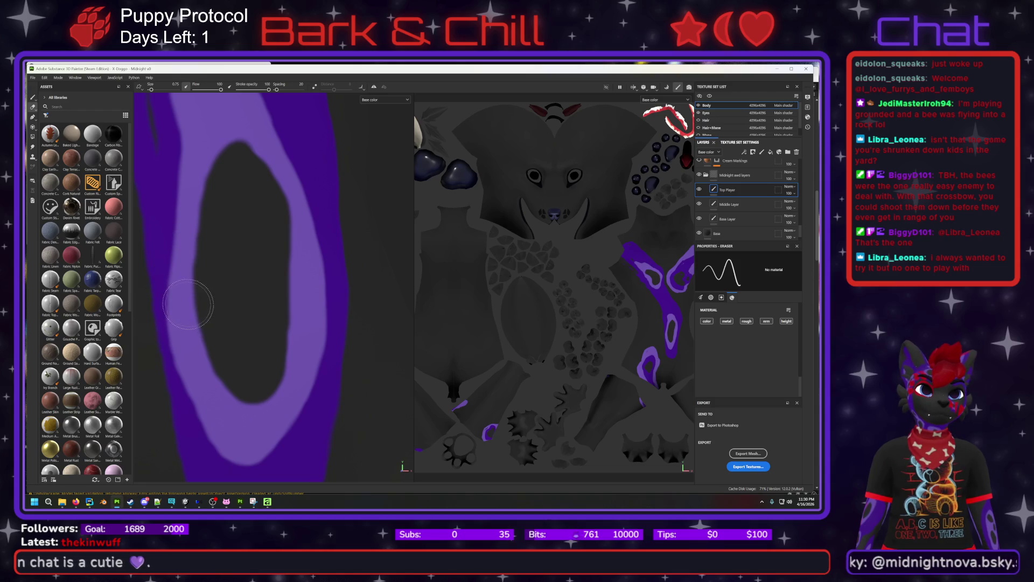
right_click_drag(233, 287, 257, 294, "ctrl")
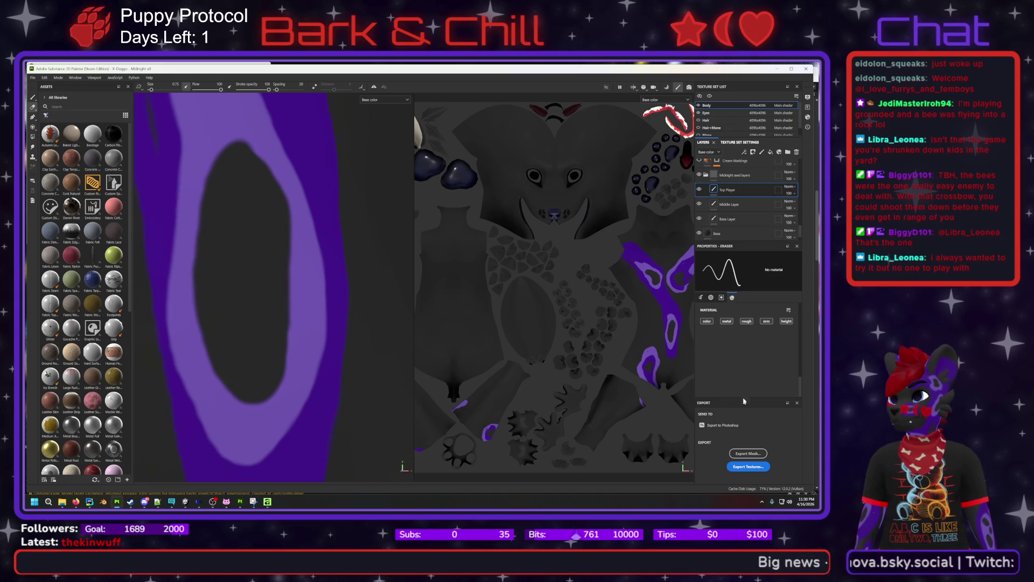
scroll(735, 349, "up", 5)
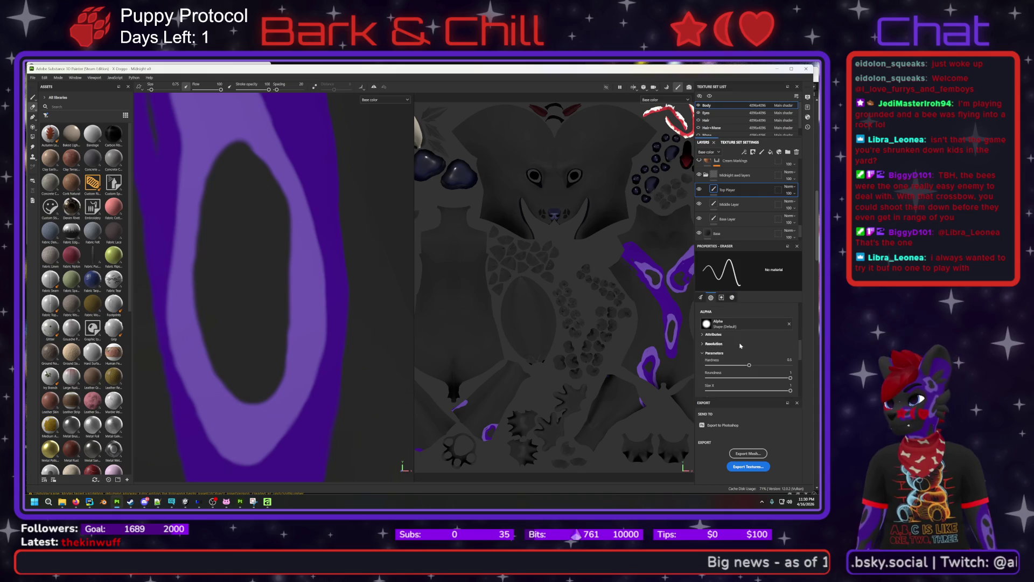
Return to the Paint tool on Top Player and review the Properties - Paint settings.
scroll(741, 346, "up", 5)
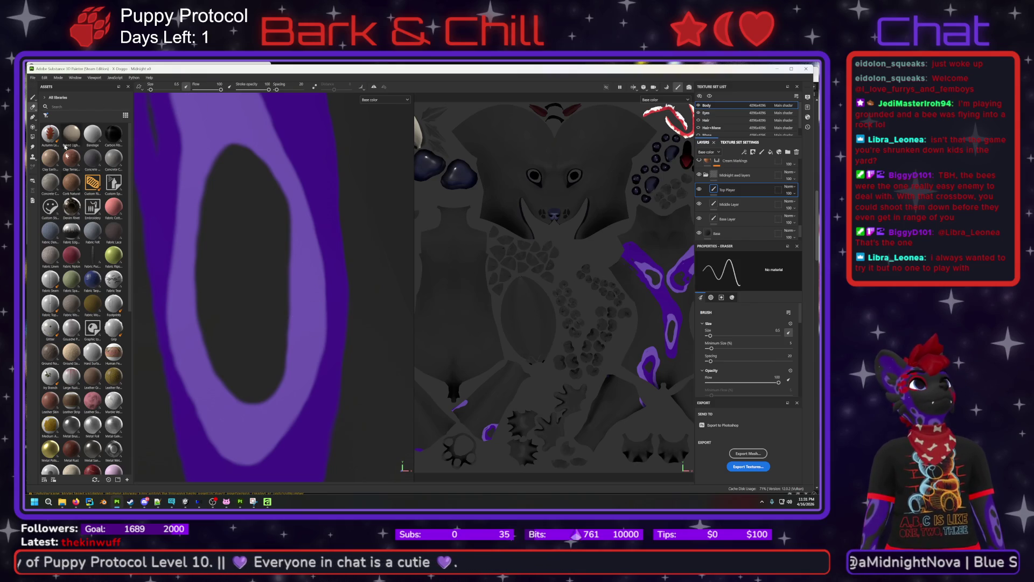
left_click(36, 99)
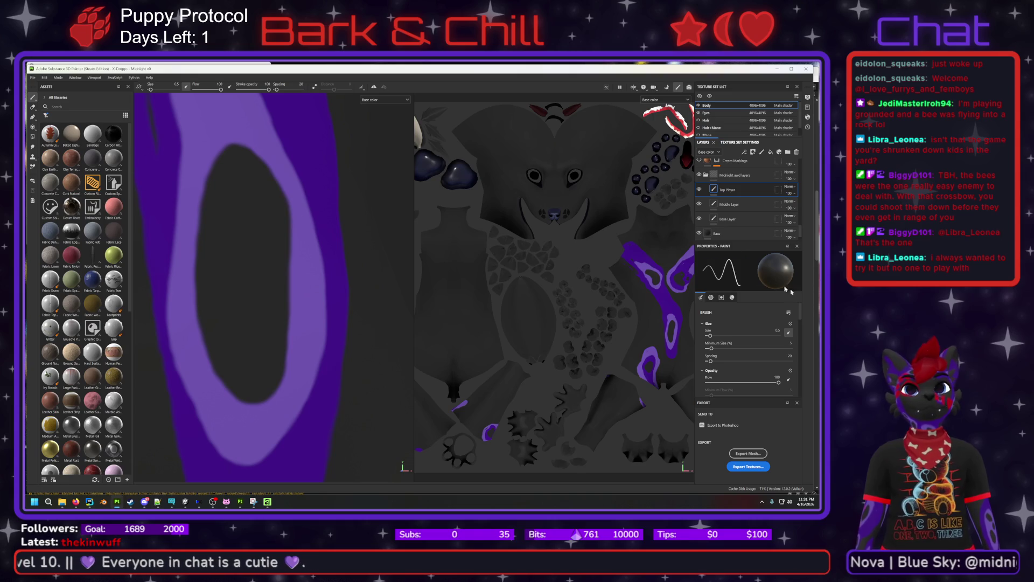
scroll(745, 352, "down", 5)
scroll(747, 335, "down", 10)
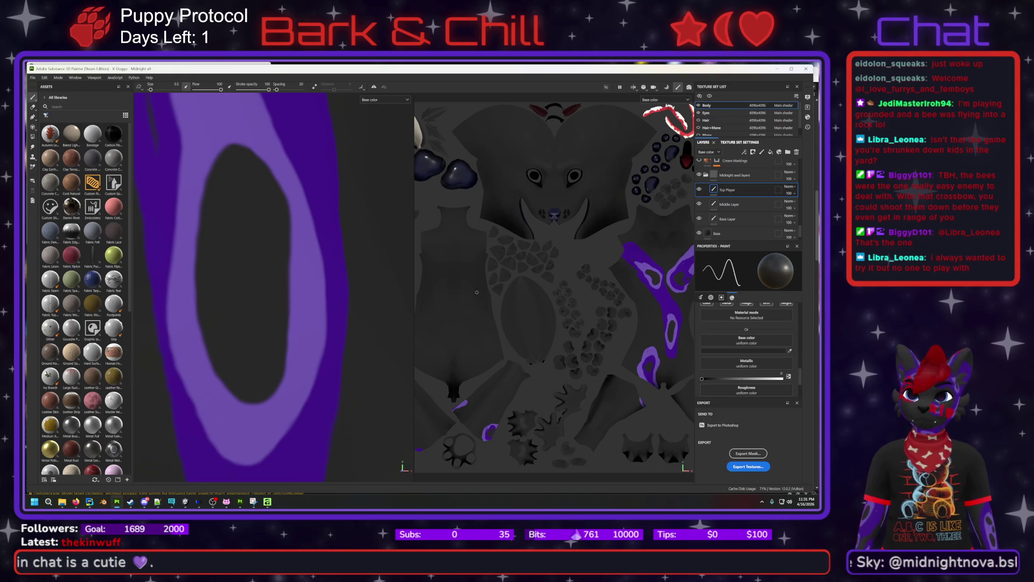
scroll(758, 333, "up", 10)
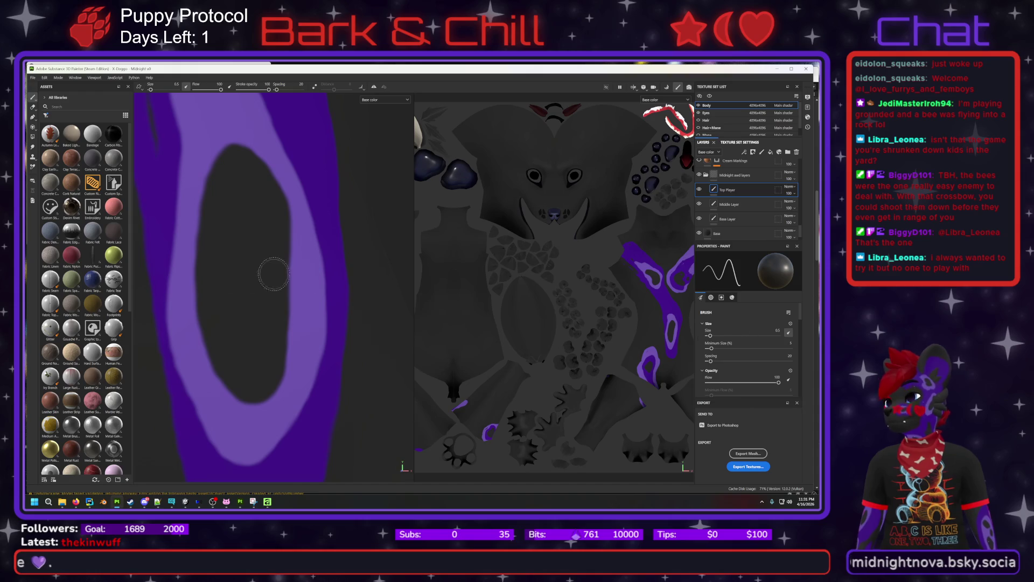
key("alt")
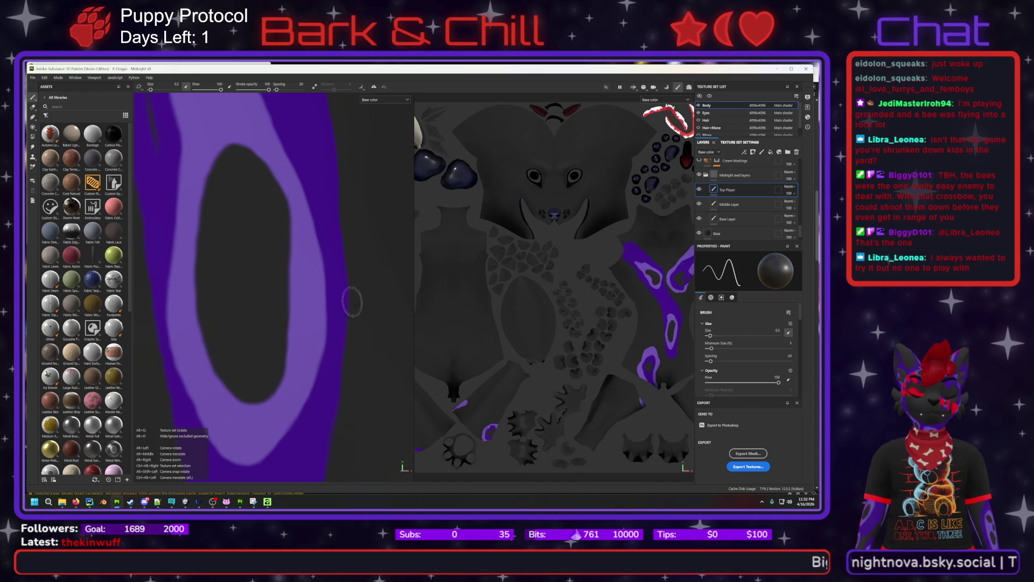
On the Base Layer, set the paint colour to purple 3D1280 and brush size to 1.71.
mouse_move(357, 302)
right_mouse_down("alt")
mouse_move(374, 318)
mouse_move(329, 341)
right_mouse_up("alt")
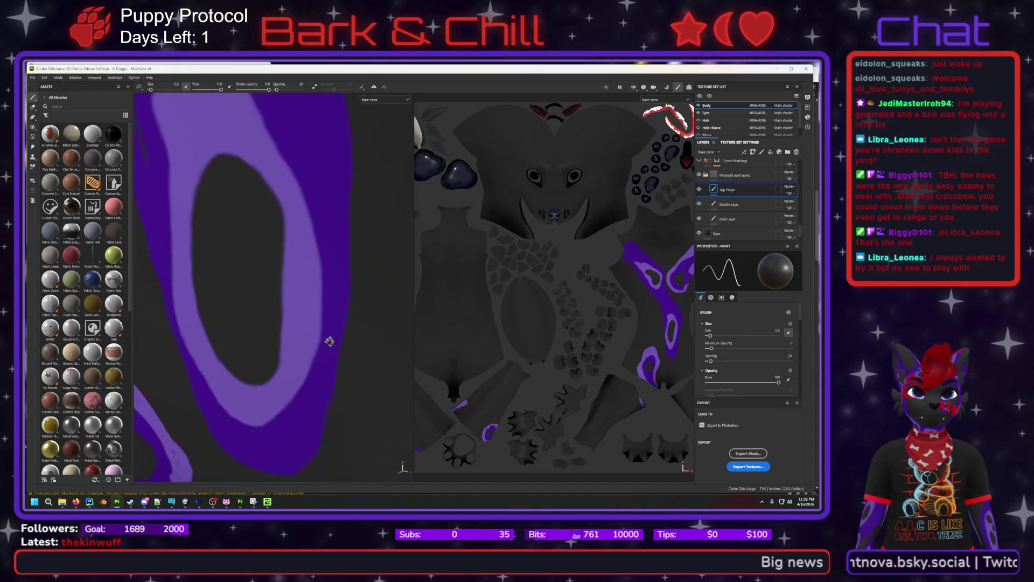
middle_click_drag(229, 222, 370, 319)
left_click(742, 219)
scroll(765, 366, "down", 5)
scroll(760, 377, "down", 5)
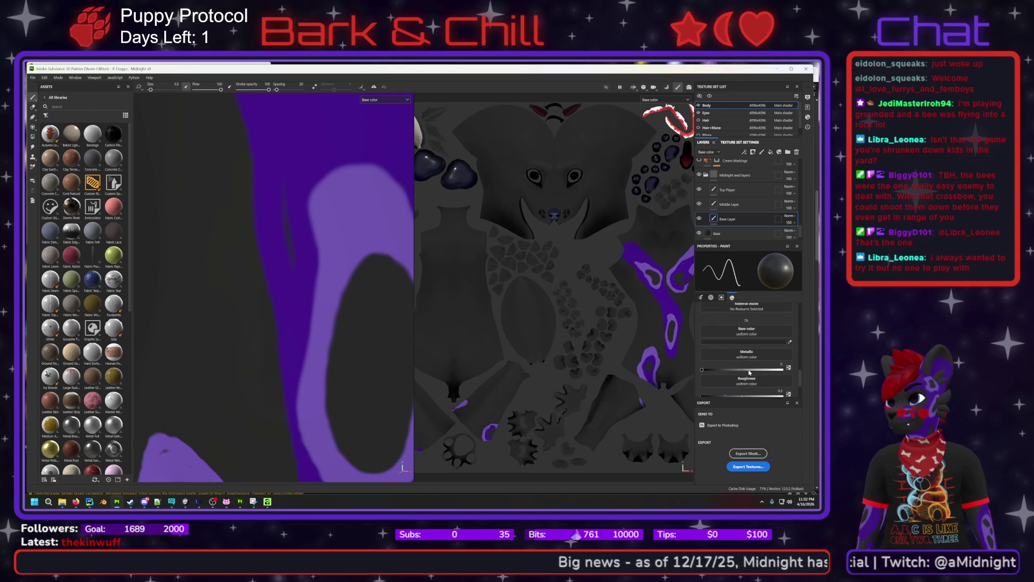
scroll(749, 371, "up", 1)
left_click(748, 380)
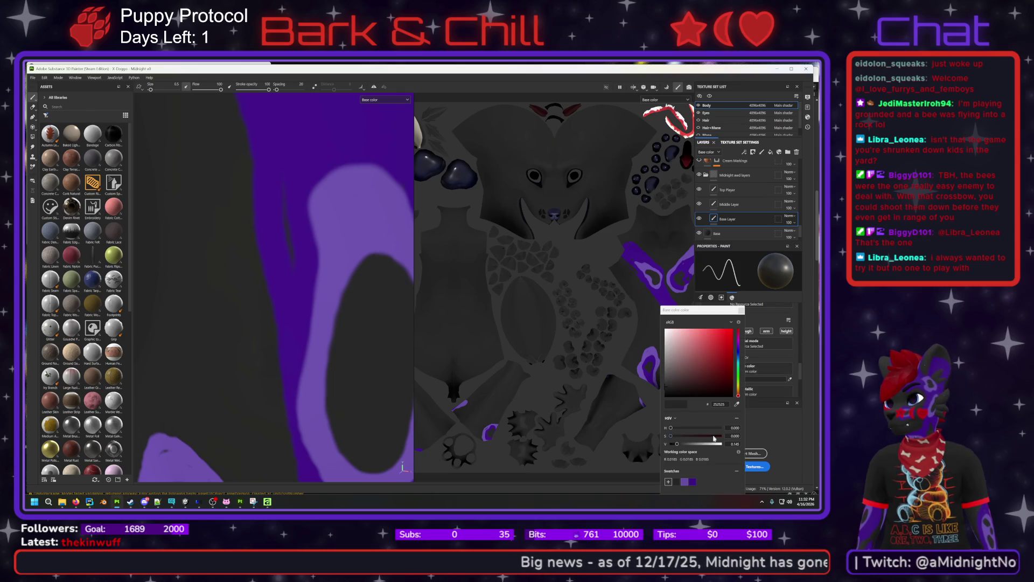
left_click(693, 482)
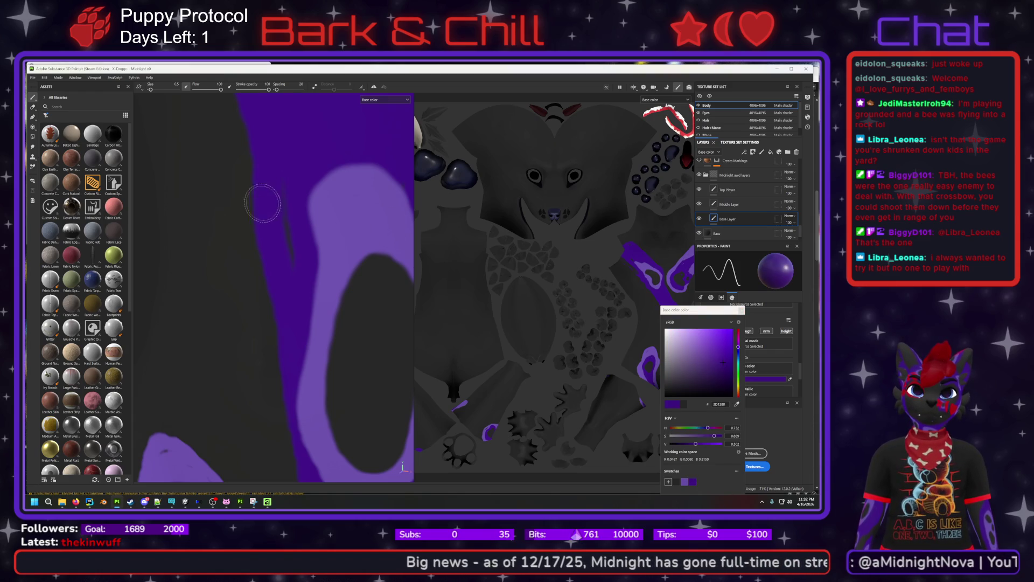
mouse_move(313, 259)
right_mouse_down("ctrl")
mouse_move(344, 259)
mouse_move(291, 259)
right_mouse_up("ctrl")
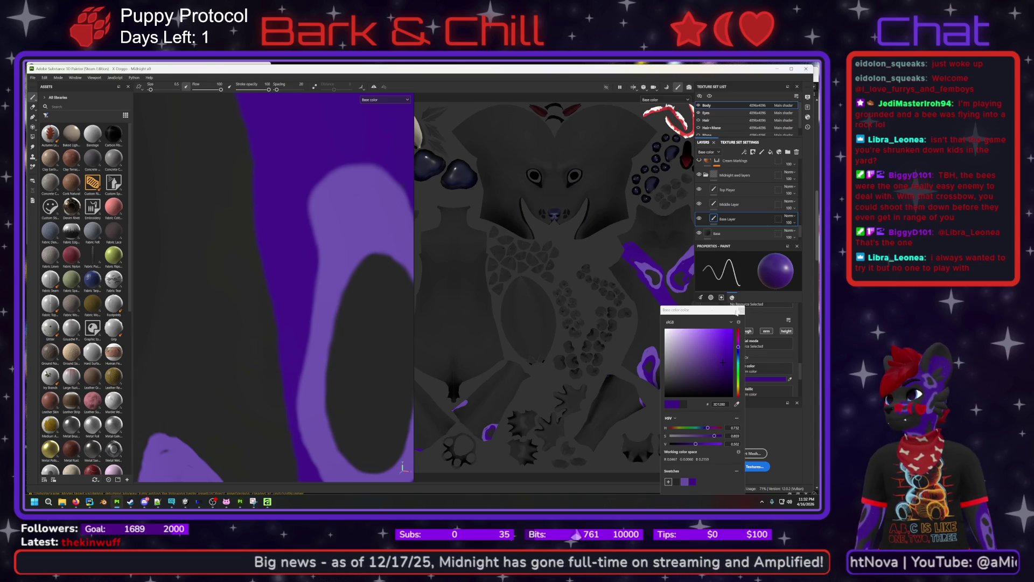
left_click(741, 310)
Reframe and zoom the 2D texture view, then make Top Player the active layer.
scroll(753, 341, "up", 5)
scroll(753, 341, "up", 5)
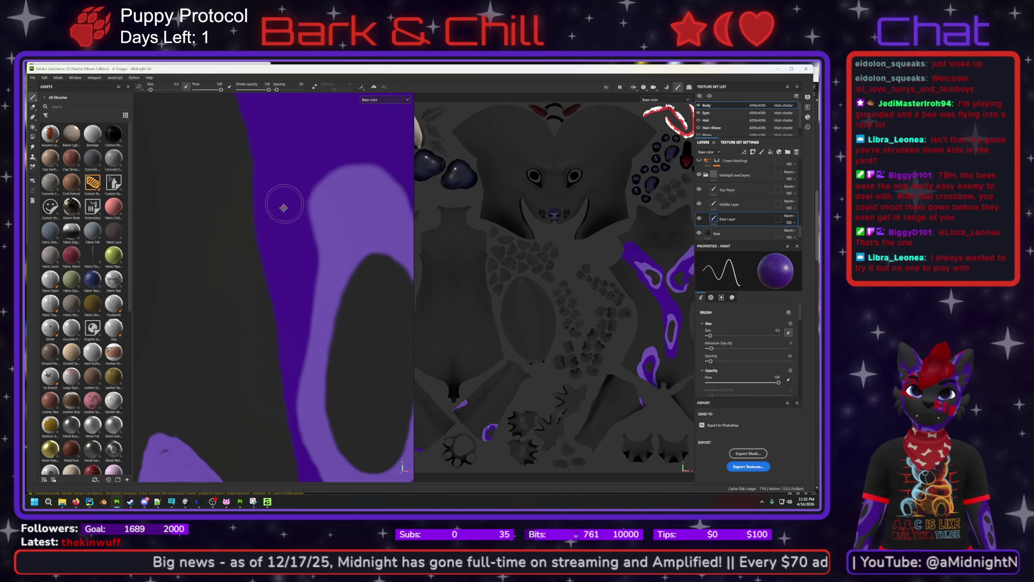
middle_click_drag(283, 203, 298, 315)
key("alt")
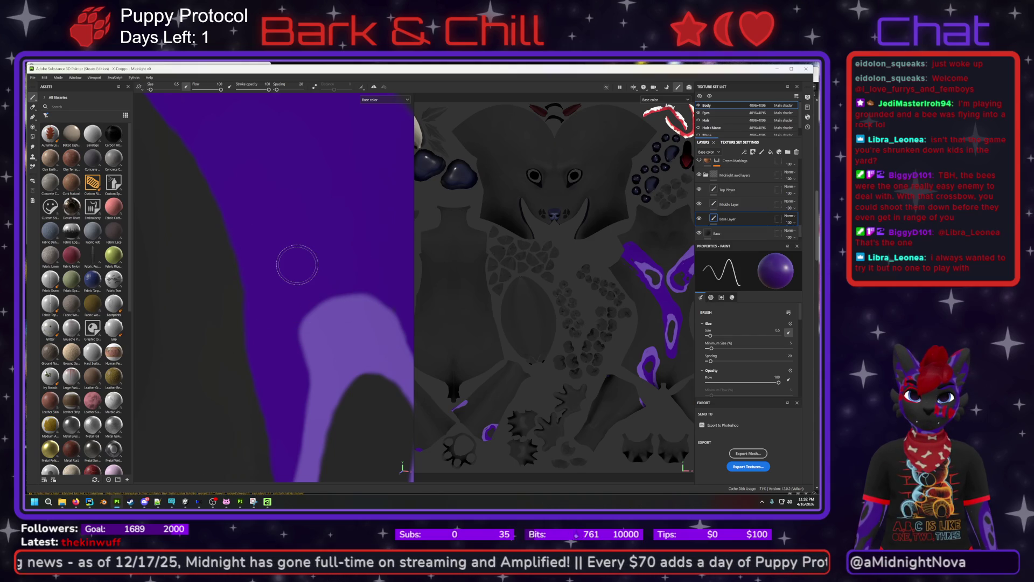
right_click_drag(296, 234, 285, 181, "alt")
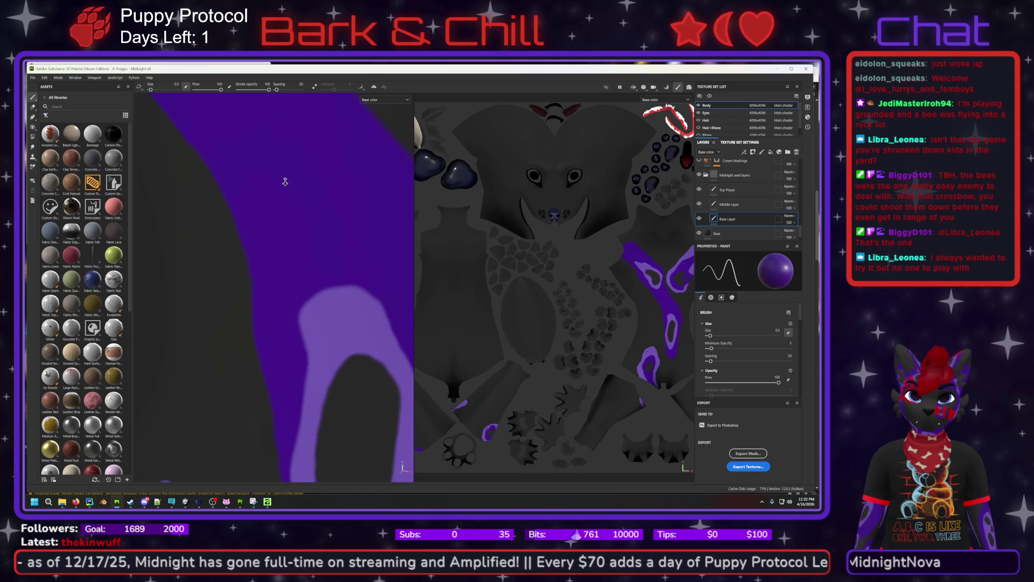
scroll(287, 291, "down", 5)
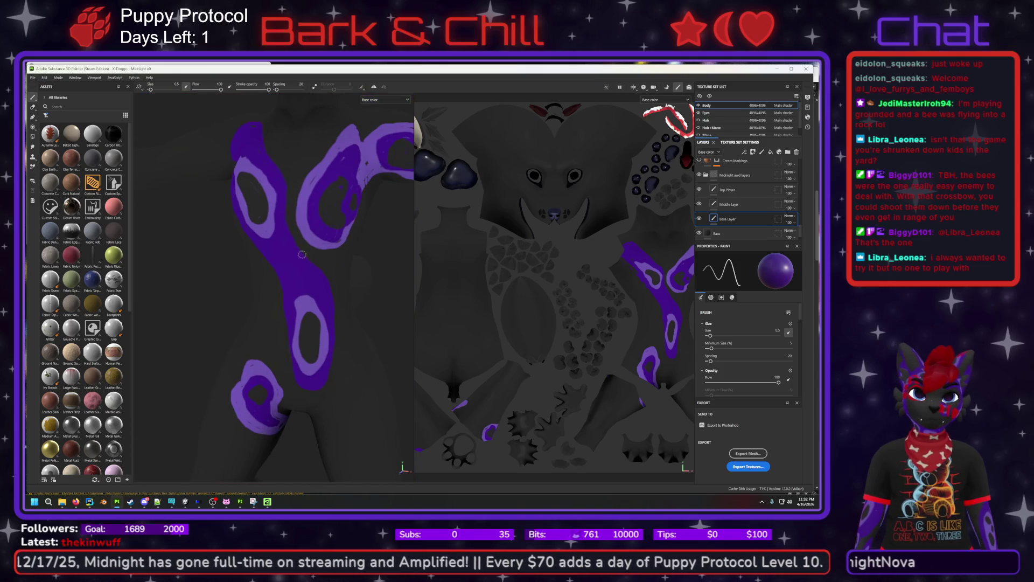
scroll(257, 213, "up", 5)
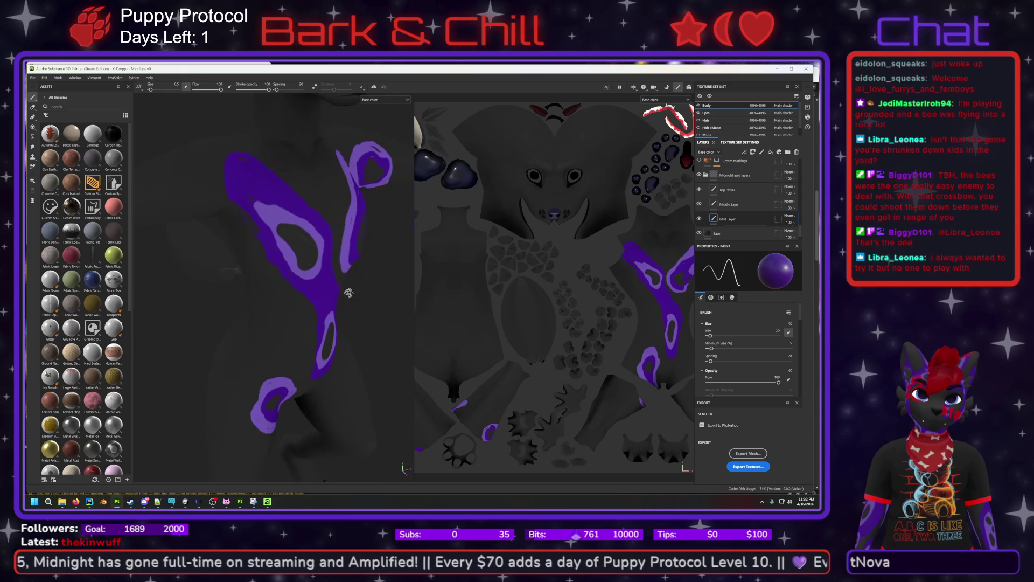
scroll(301, 261, "up", 3)
left_click(717, 190)
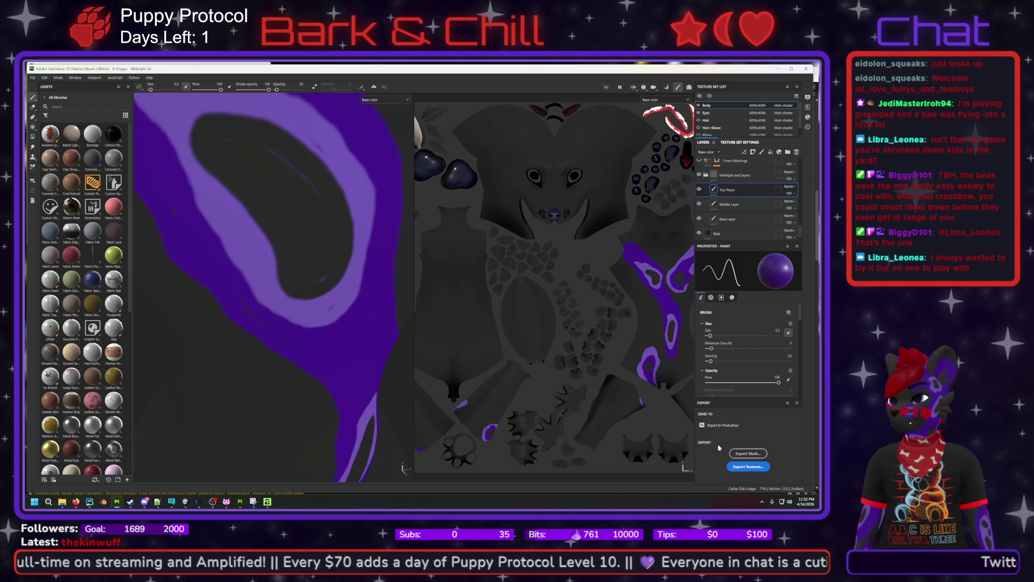
Paint dark grey 252525 over the faint purple streak on Top Player.
scroll(742, 339, "down", 5)
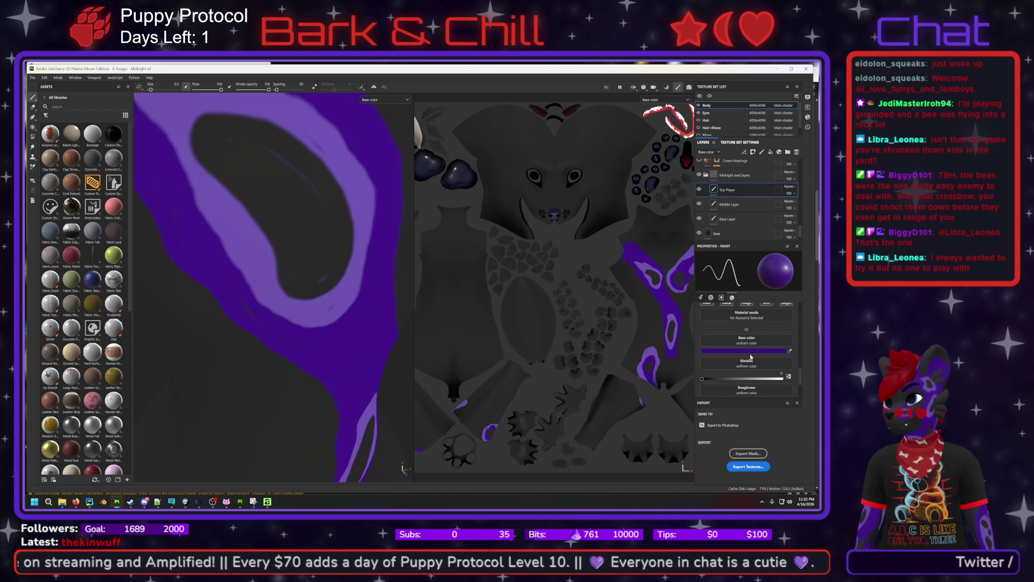
left_click(746, 351)
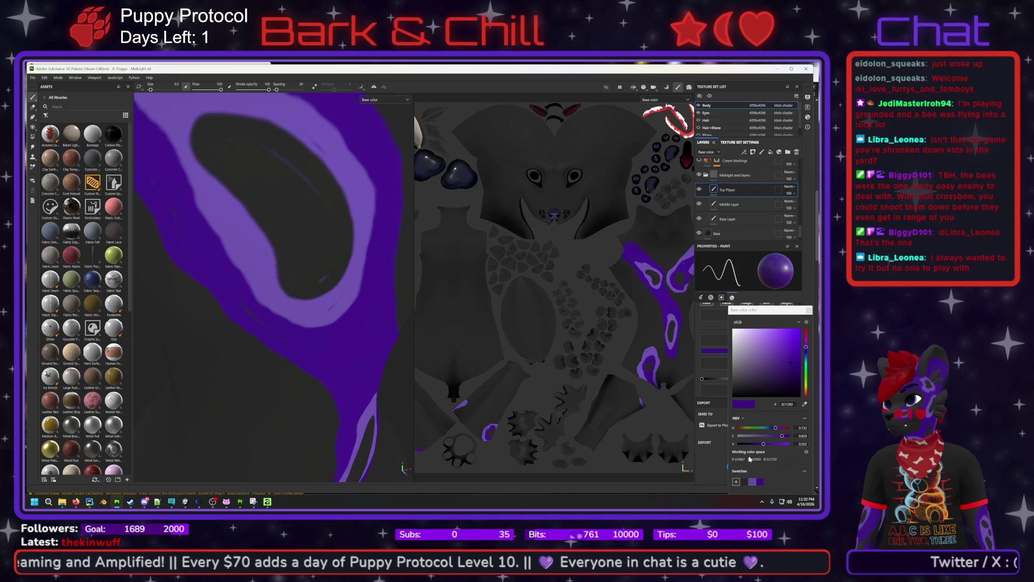
left_click(746, 482)
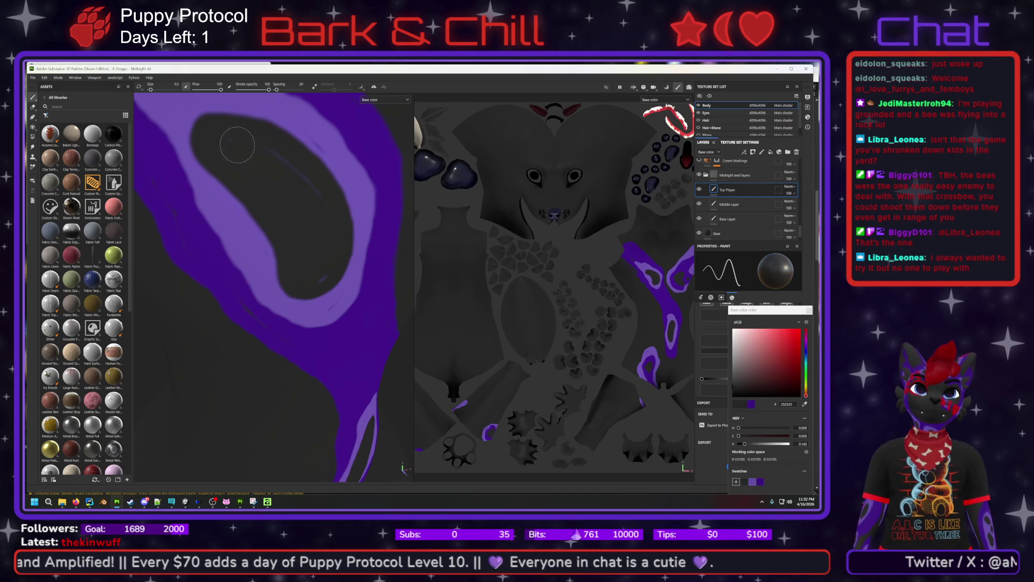
left_click_drag(290, 157, 315, 175)
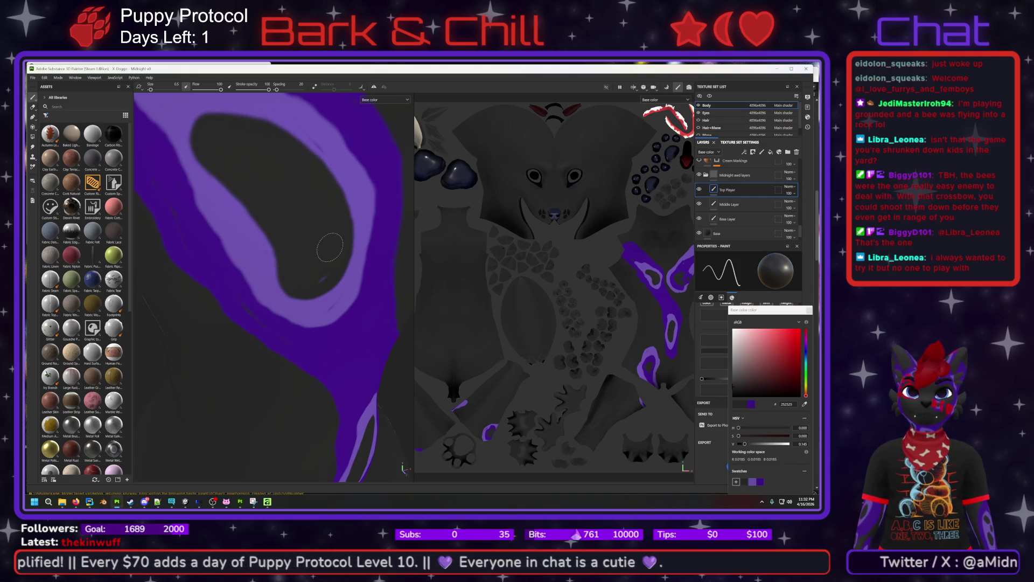
Pan to show more of the purple loop and make the Middle Layer active.
mouse_move(307, 233)
middle_mouse_down()
mouse_move(278, 195)
mouse_move(297, 197)
middle_mouse_up()
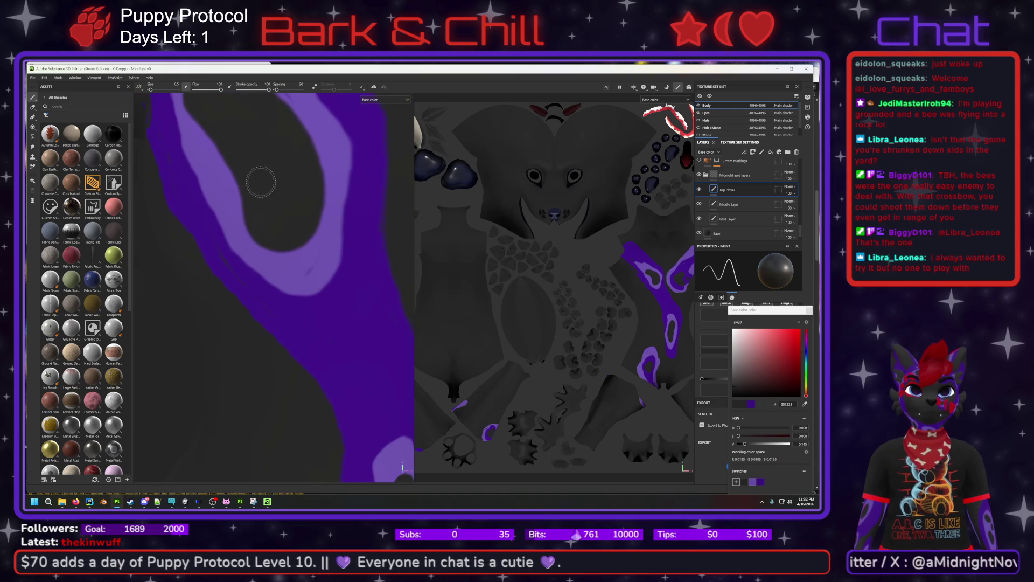
mouse_move(235, 129)
middle_mouse_down()
mouse_move(293, 197)
mouse_move(286, 208)
mouse_move(281, 159)
mouse_move(226, 224)
mouse_move(312, 203)
mouse_move(282, 169)
mouse_move(303, 230)
mouse_move(317, 226)
mouse_move(296, 229)
middle_mouse_up()
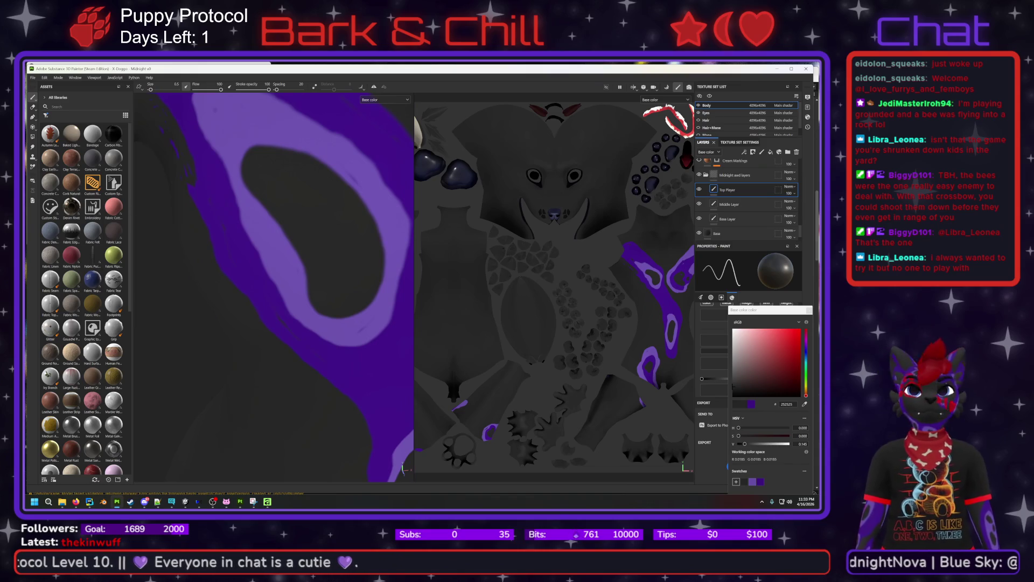
left_click(705, 202)
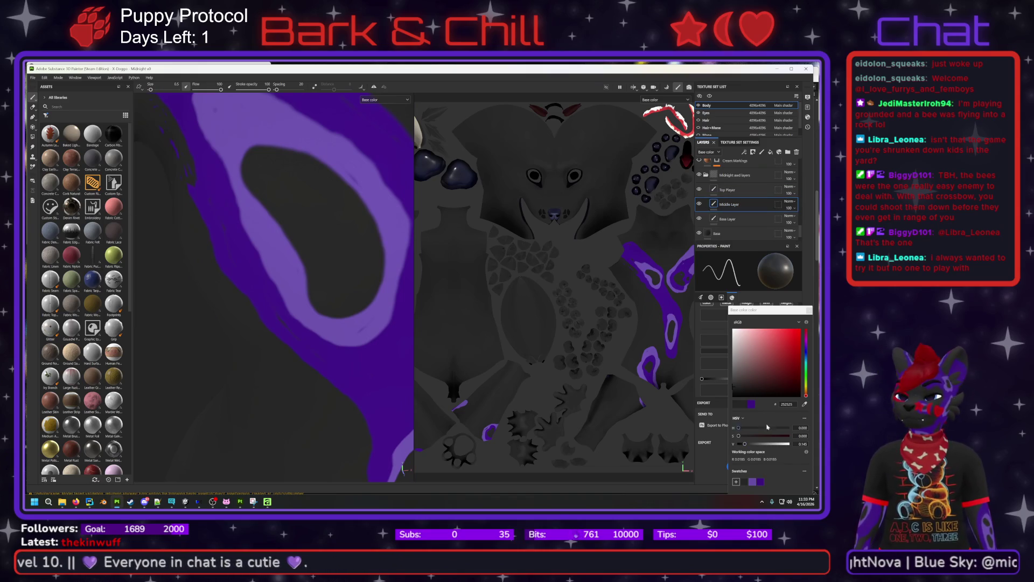
Set the paint colour to purple 664EA5, reframe the band, and switch to the Eraser.
left_click(754, 481)
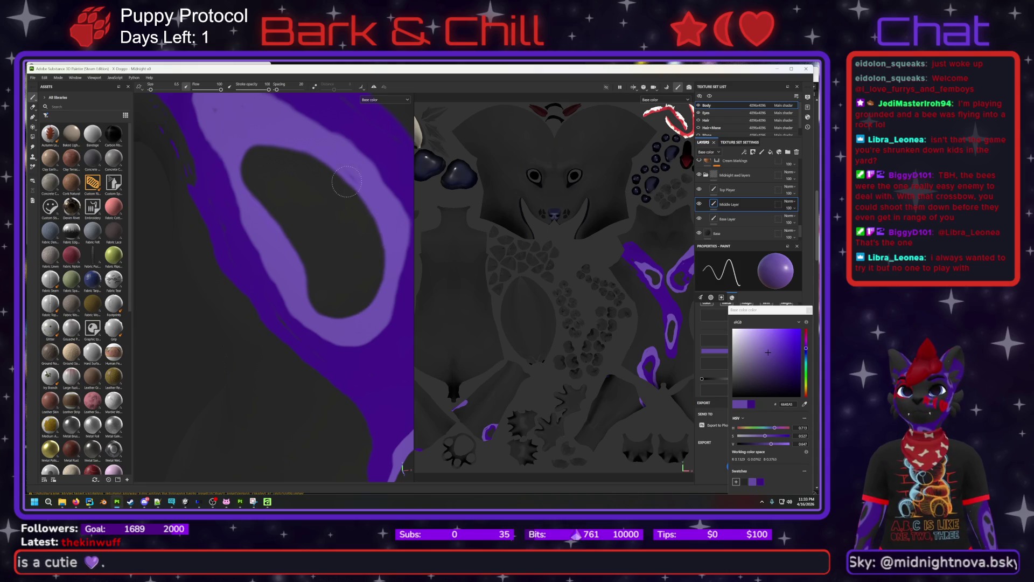
mouse_move(235, 170)
left_mouse_down("alt")
mouse_move(270, 199)
mouse_move(296, 316)
mouse_move(255, 179)
left_mouse_up("alt")
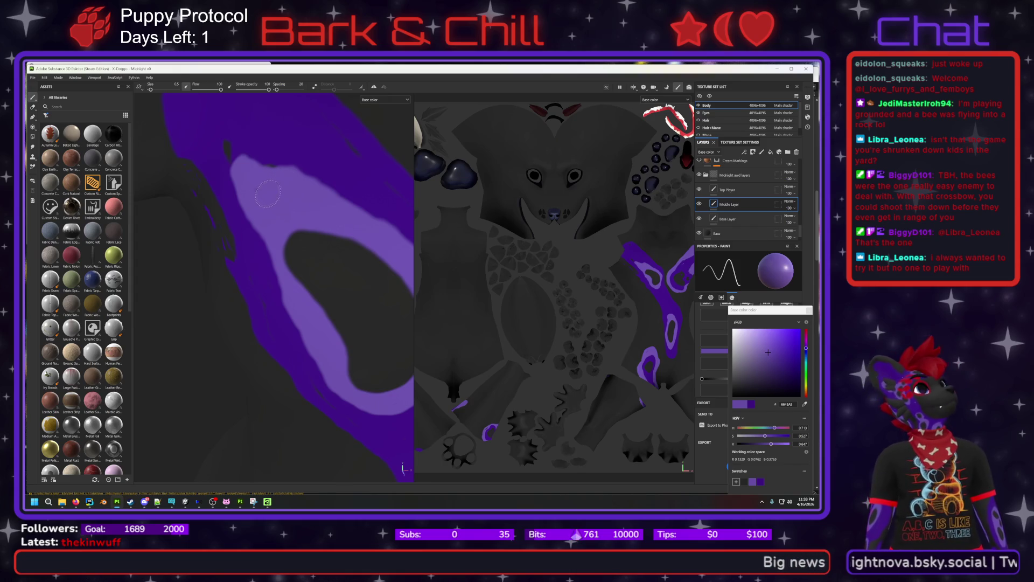
scroll(338, 225, "down", 5)
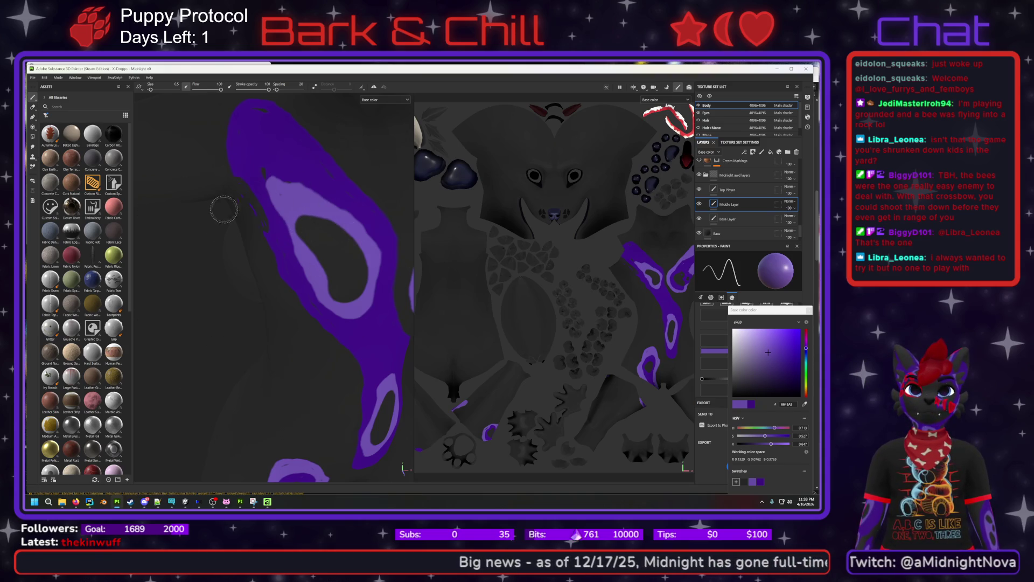
left_click(32, 107)
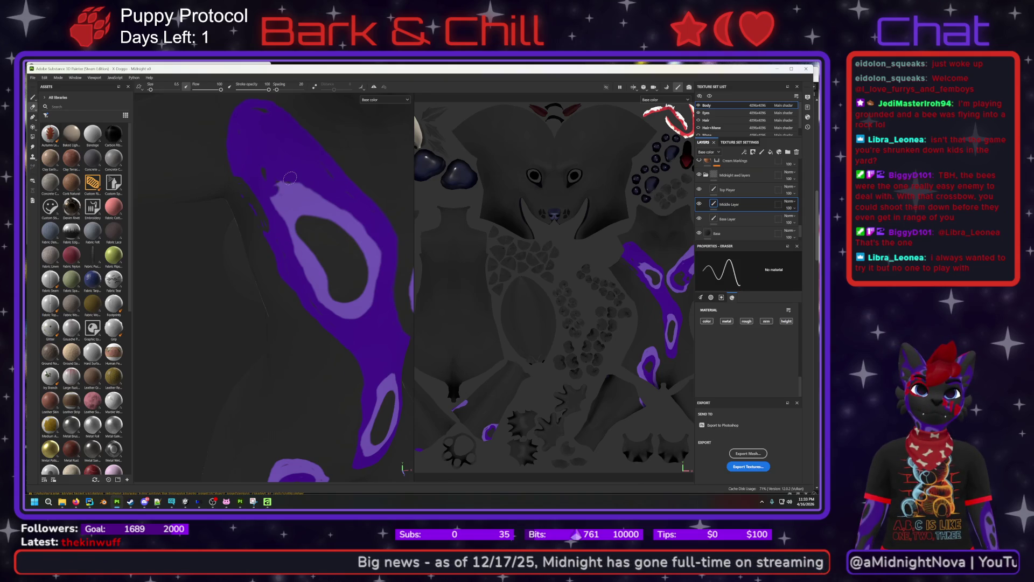
Erase a gap through the purple band and add light purple along its edge.
left_click_drag(279, 196, 296, 178)
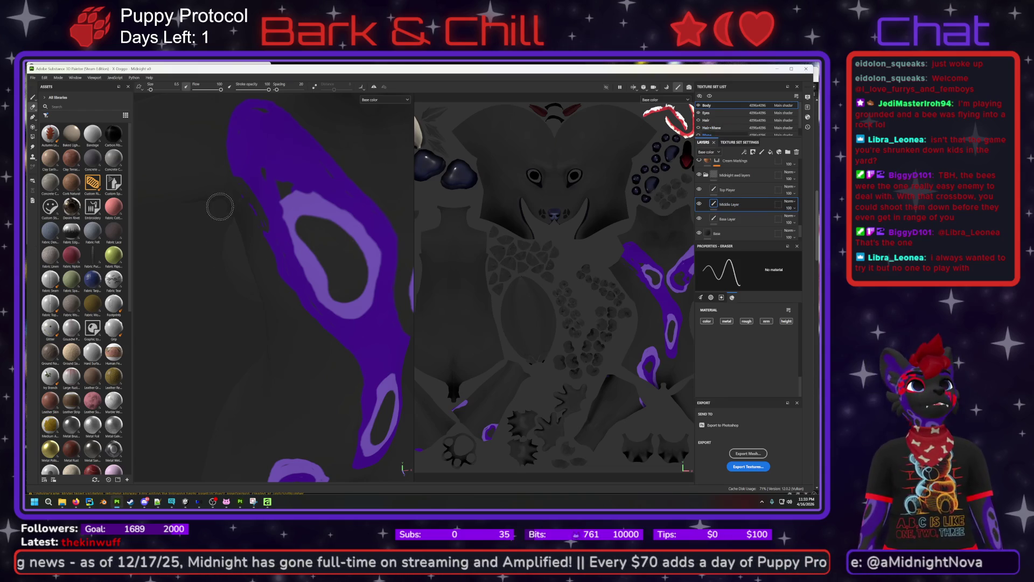
key("b")
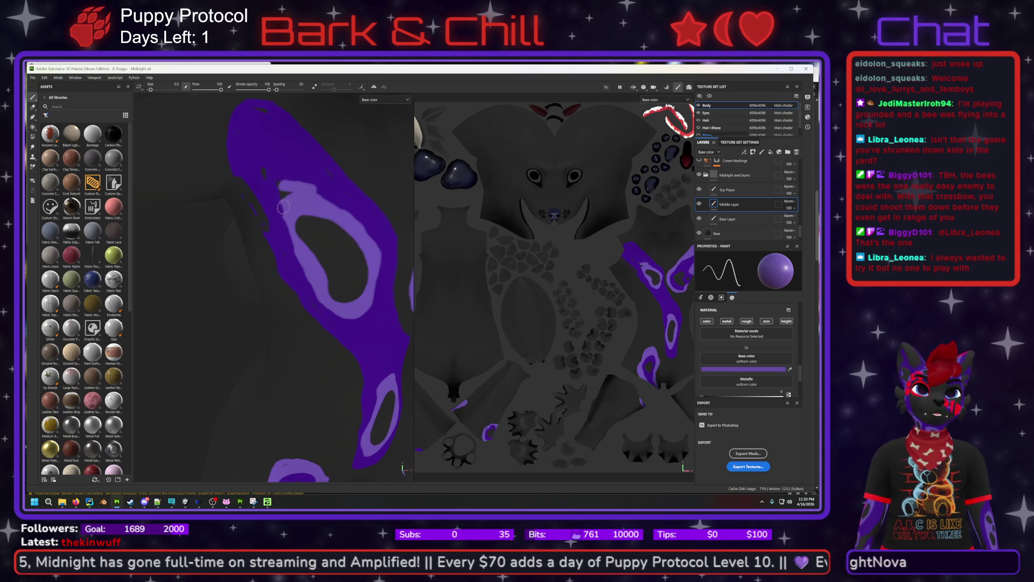
mouse_move(285, 205)
left_mouse_down()
mouse_move(281, 183)
mouse_move(369, 227)
mouse_move(344, 224)
mouse_move(388, 264)
mouse_move(345, 213)
mouse_move(375, 251)
left_mouse_up()
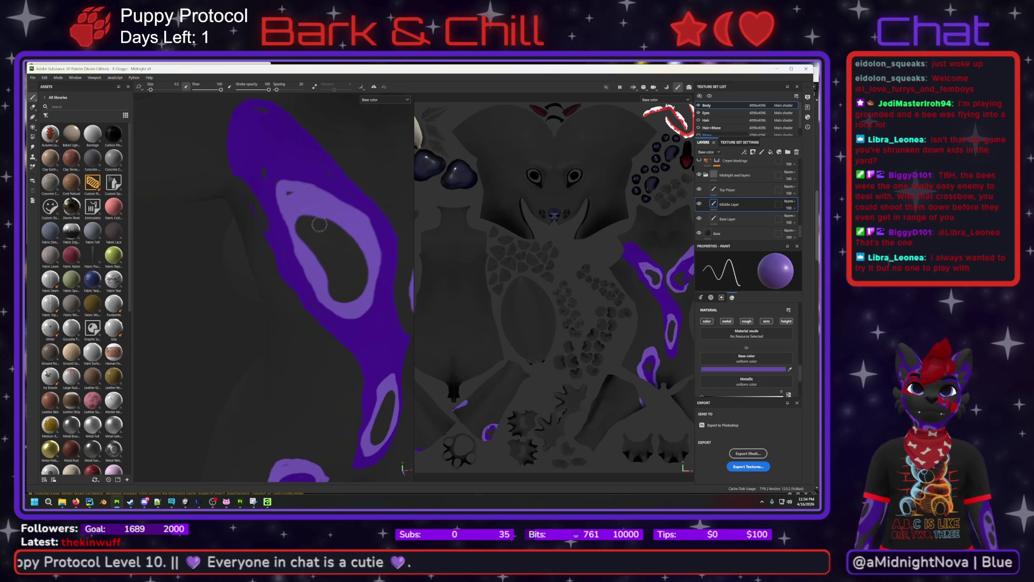
Erase the light-purple patches to reveal darker purple, then hide the Base Layer's paint.
mouse_move(262, 185)
left_mouse_down("alt")
mouse_move(205, 157)
mouse_move(363, 196)
mouse_move(346, 254)
mouse_move(258, 185)
mouse_move(270, 138)
mouse_move(351, 199)
mouse_move(250, 237)
mouse_move(234, 129)
mouse_move(323, 269)
mouse_move(349, 236)
mouse_move(337, 162)
mouse_move(275, 176)
mouse_move(285, 215)
left_mouse_up("alt")
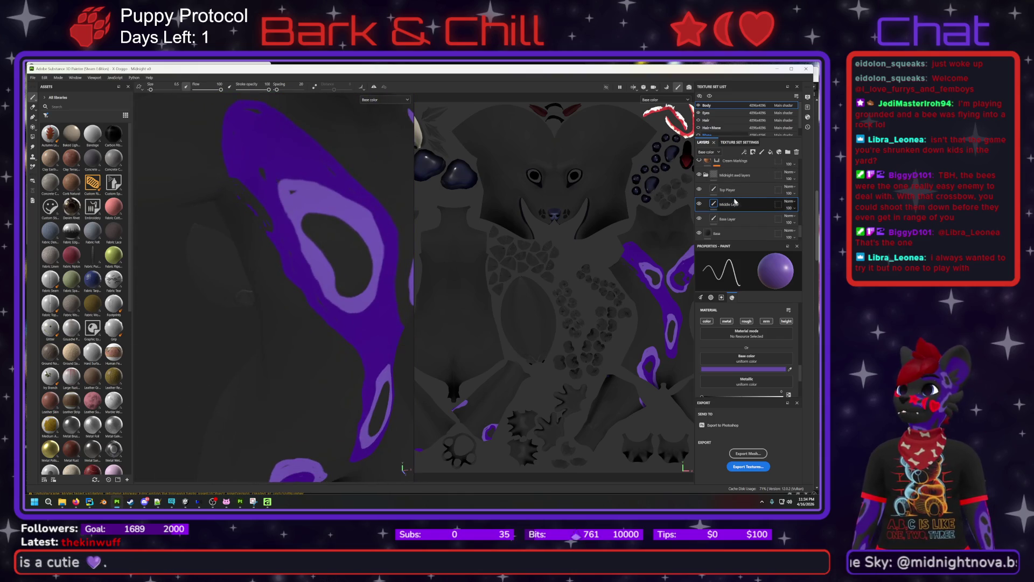
key("e")
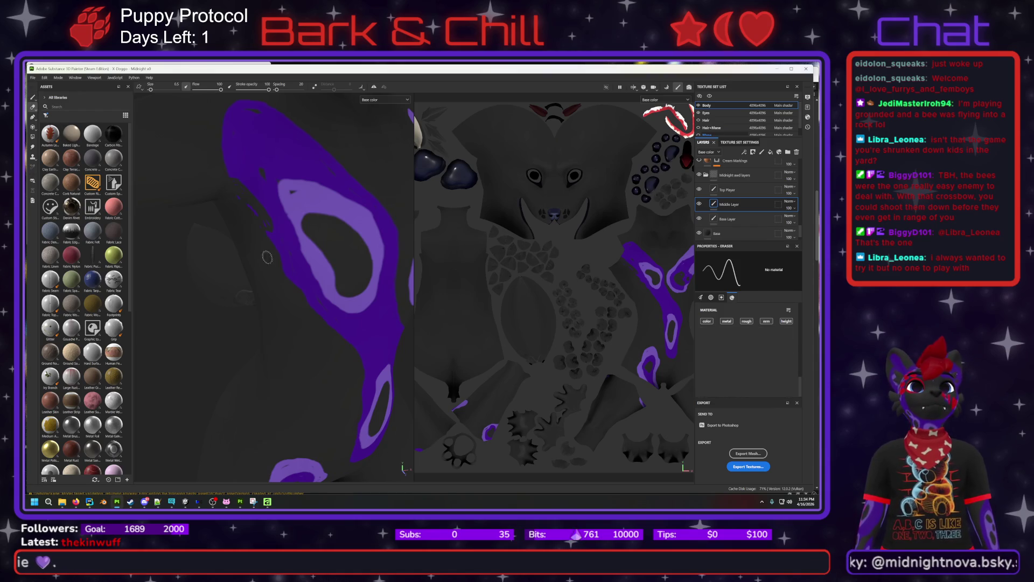
mouse_move(316, 251)
left_mouse_down()
mouse_move(329, 297)
mouse_move(377, 312)
mouse_move(369, 260)
mouse_move(379, 282)
left_mouse_up()
mouse_move(377, 247)
left_mouse_down()
mouse_move(373, 219)
mouse_move(385, 243)
mouse_move(353, 205)
mouse_move(273, 183)
mouse_move(333, 183)
mouse_move(319, 193)
mouse_move(346, 218)
mouse_move(281, 195)
mouse_move(300, 253)
mouse_move(304, 202)
mouse_move(318, 226)
mouse_move(303, 240)
left_mouse_up()
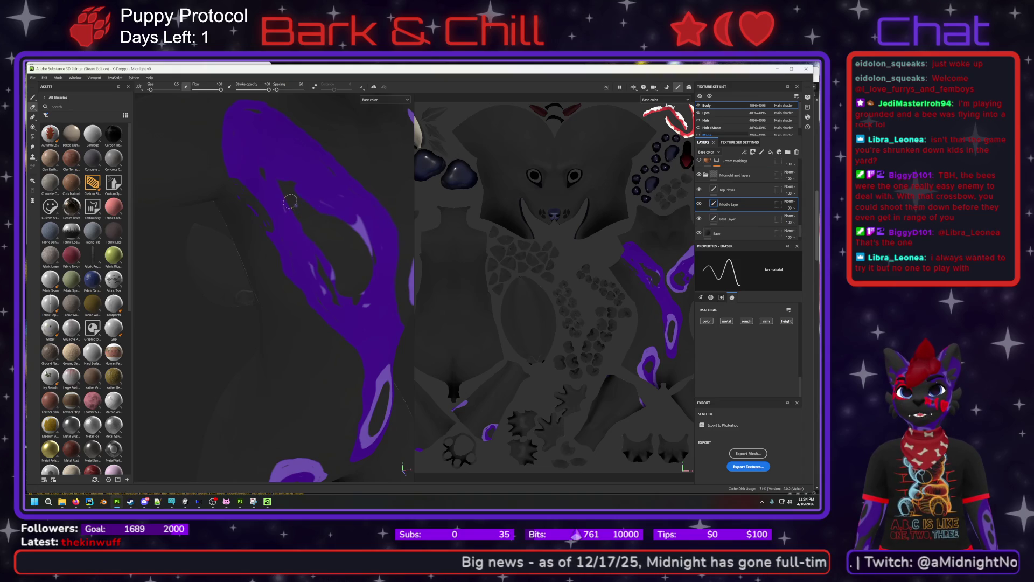
mouse_move(357, 230)
left_mouse_down()
mouse_move(368, 247)
mouse_move(364, 221)
mouse_move(374, 269)
left_mouse_up()
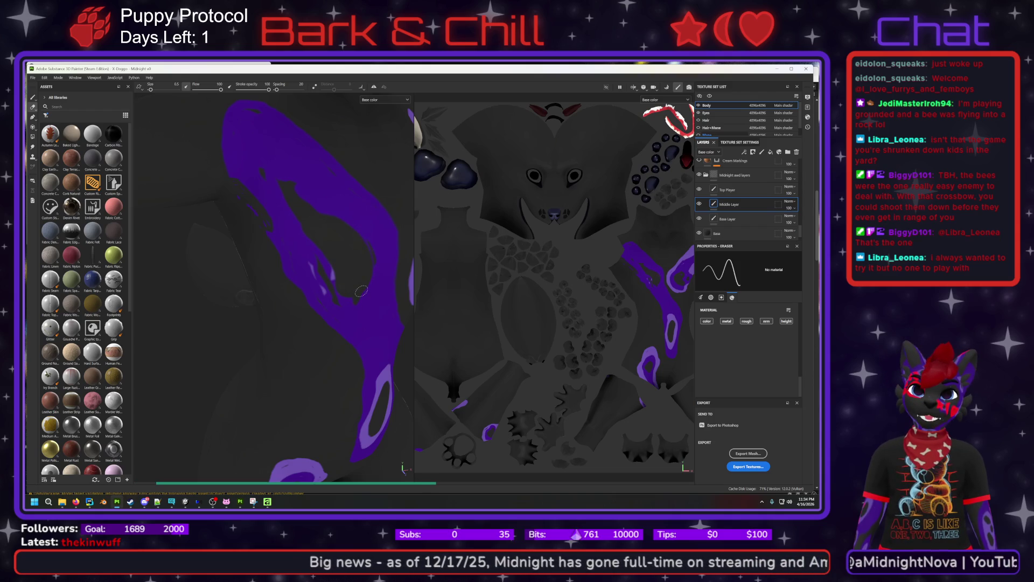
mouse_move(307, 267)
left_mouse_down()
mouse_move(332, 288)
mouse_move(323, 293)
mouse_move(327, 269)
mouse_move(331, 284)
mouse_move(330, 271)
mouse_move(340, 284)
mouse_move(366, 265)
mouse_move(375, 274)
left_mouse_up()
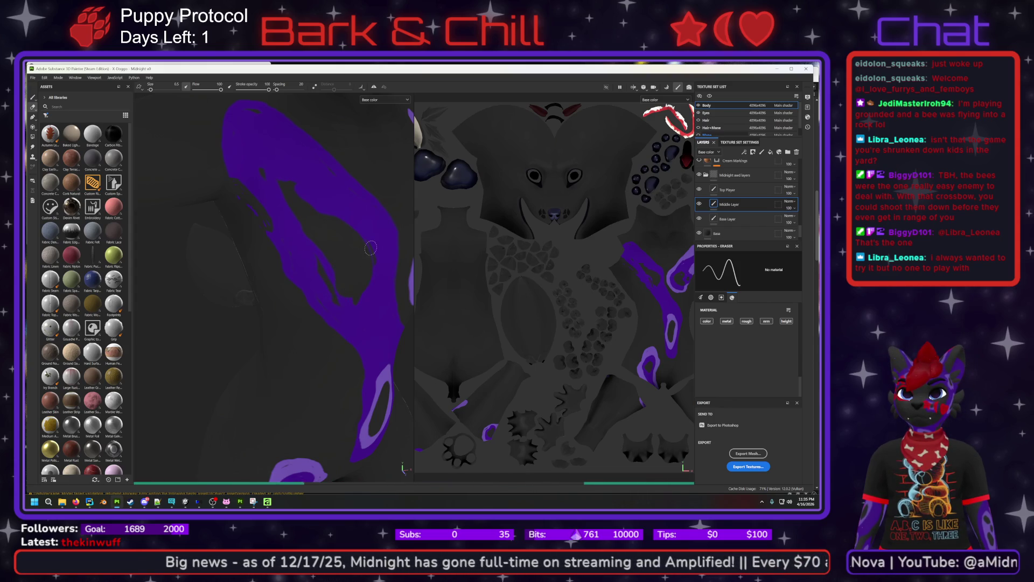
left_click(700, 219)
Hide and show the Base Layer to compare the markings with and without it.
left_click(699, 219)
left_click(699, 219)
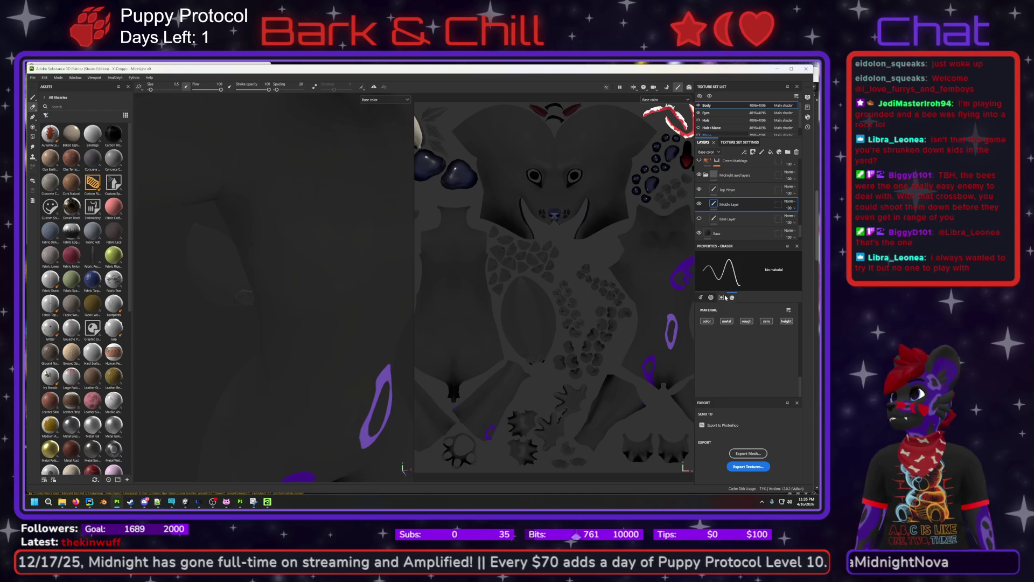
scroll(738, 329, "up", 5)
scroll(749, 343, "up", 3)
Set the eraser size back to 0.5.
left_click_drag(711, 337, 720, 337)
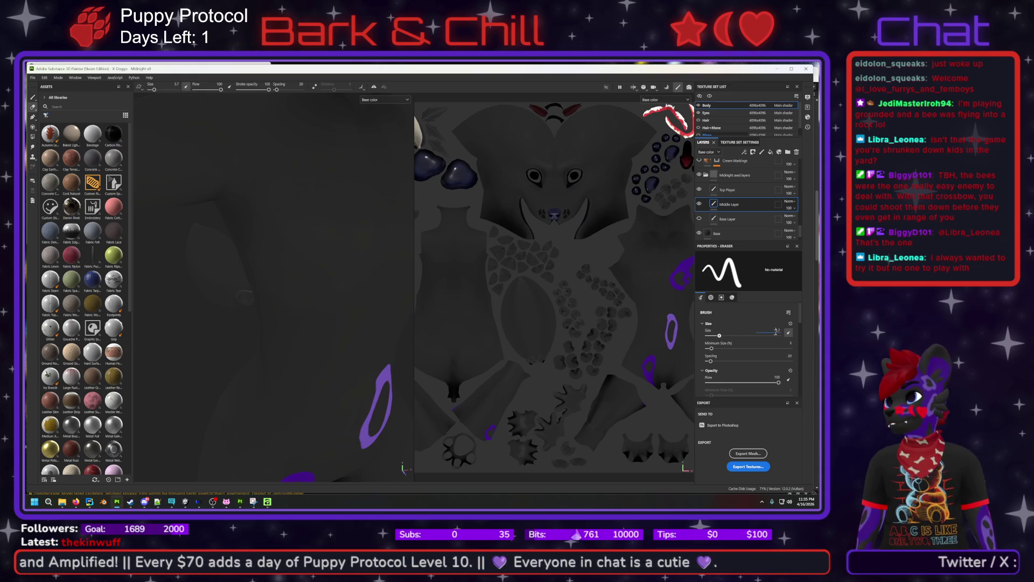
type("0.5")
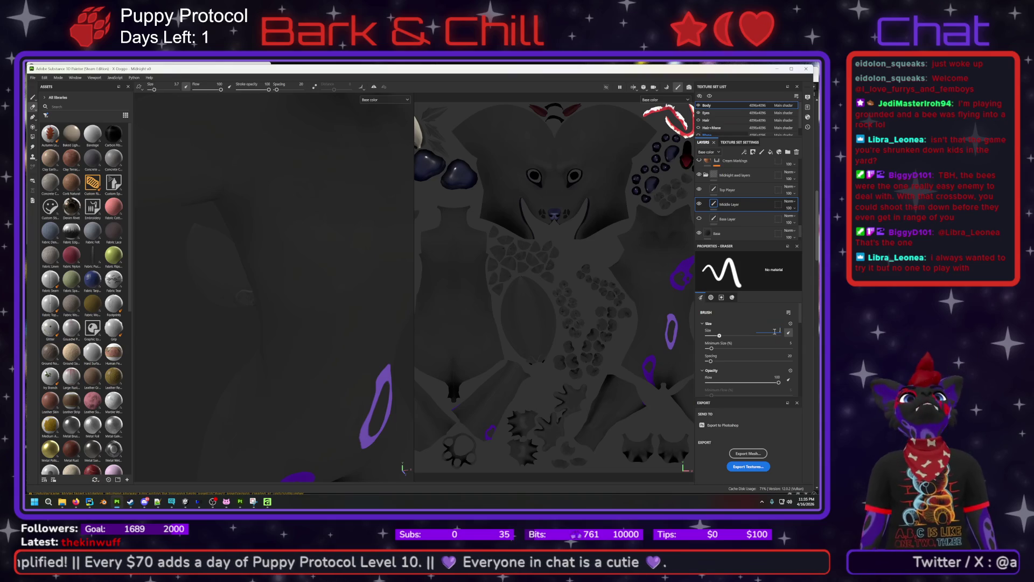
key("Return")
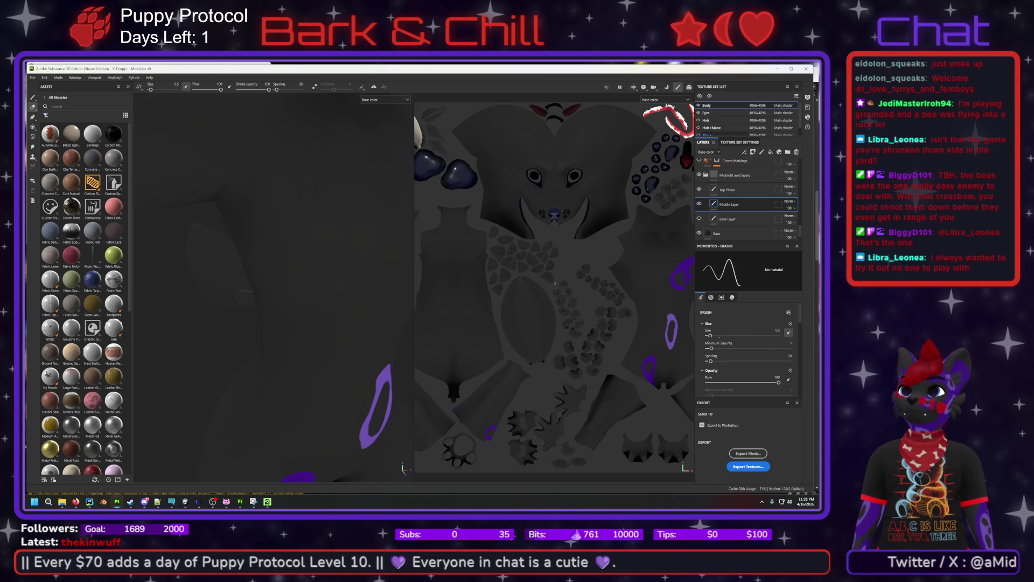
Make the Base Layer's purple paint visible again and select the Base Layer.
left_click(700, 218)
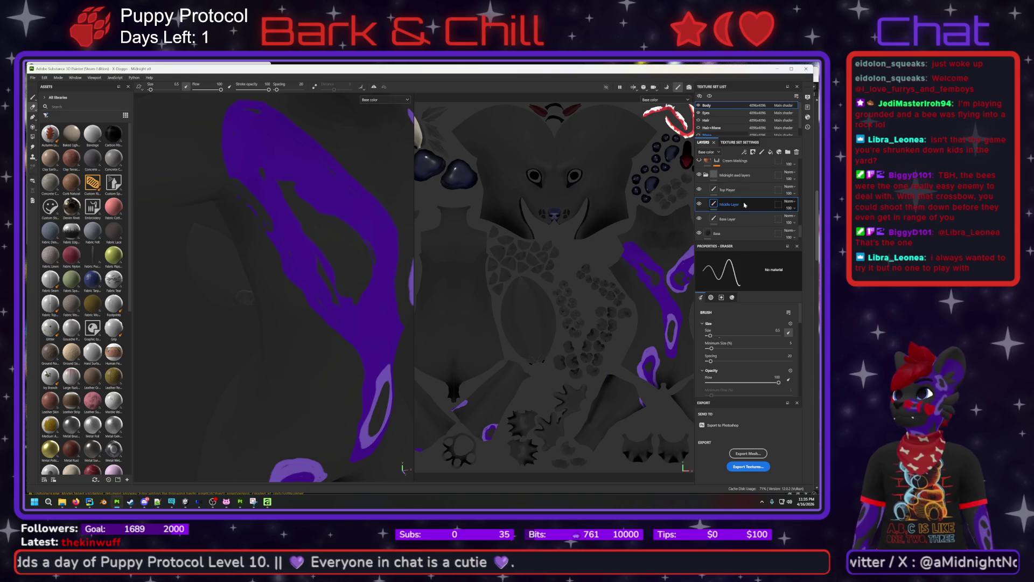
left_click(735, 221)
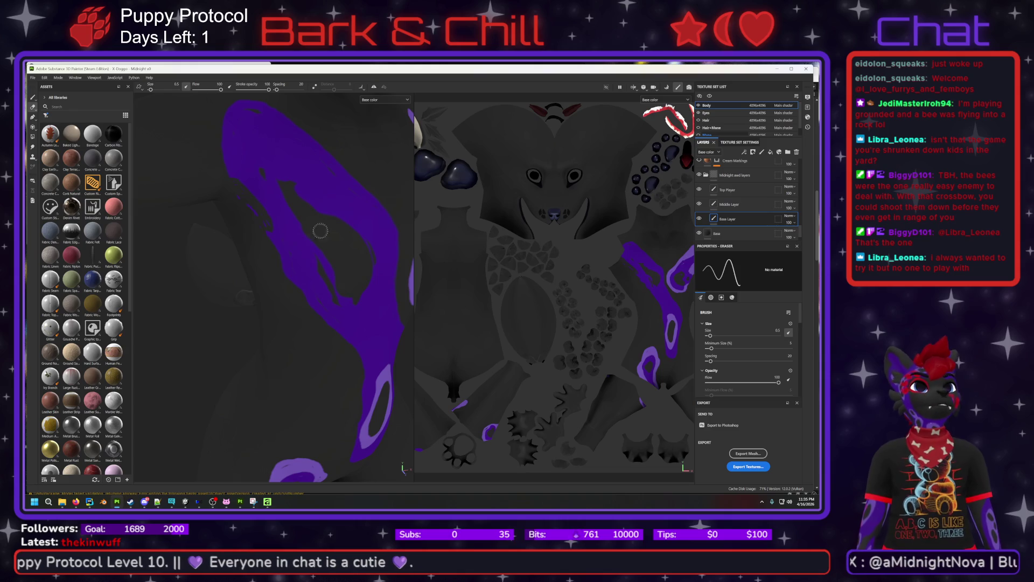
scroll(721, 345, "down", 6)
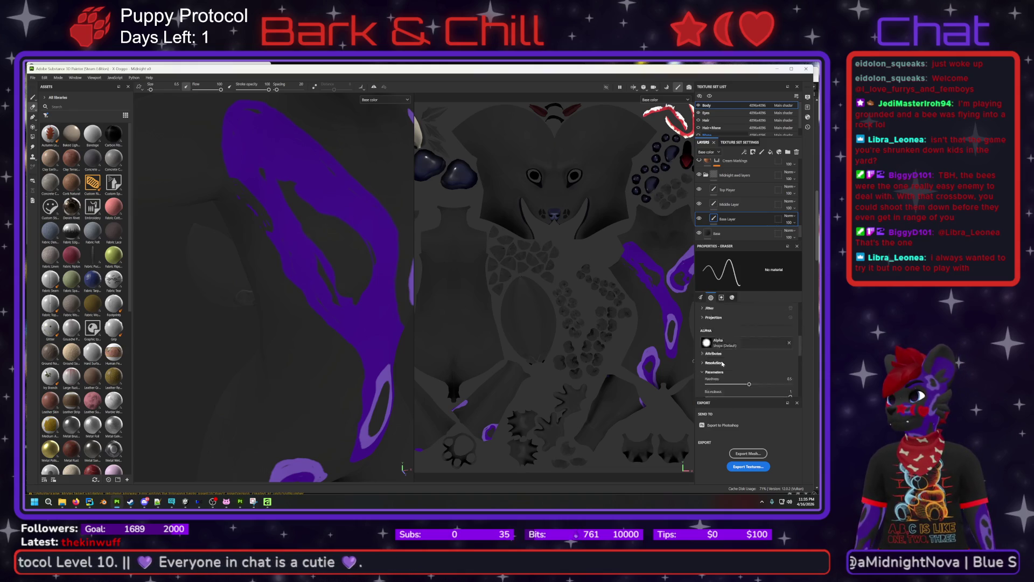
Switch back to the paint brush with the darker purple 3D1280 base colour.
scroll(727, 356, "up", 2)
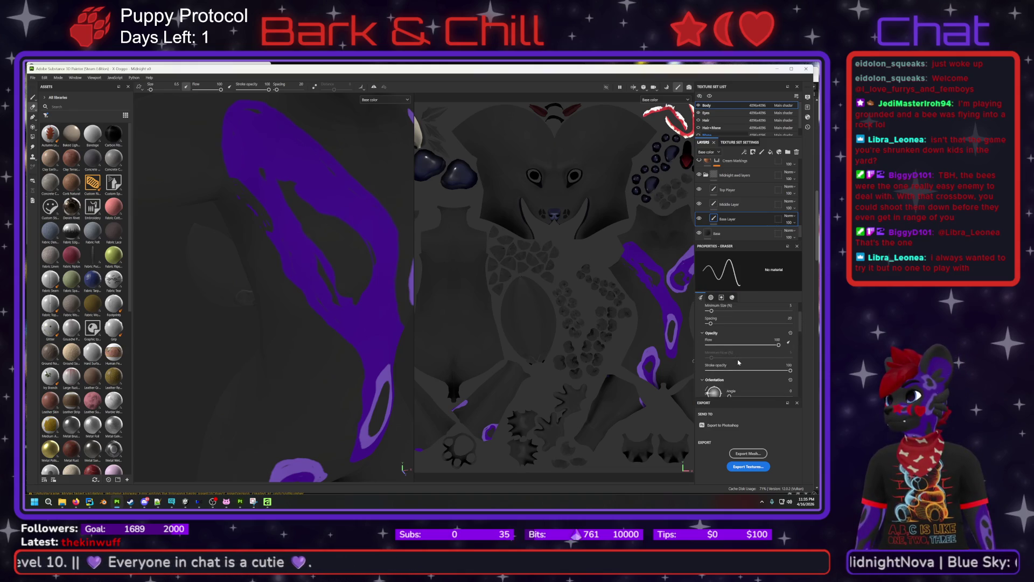
left_click(33, 98)
scroll(717, 341, "down", 5)
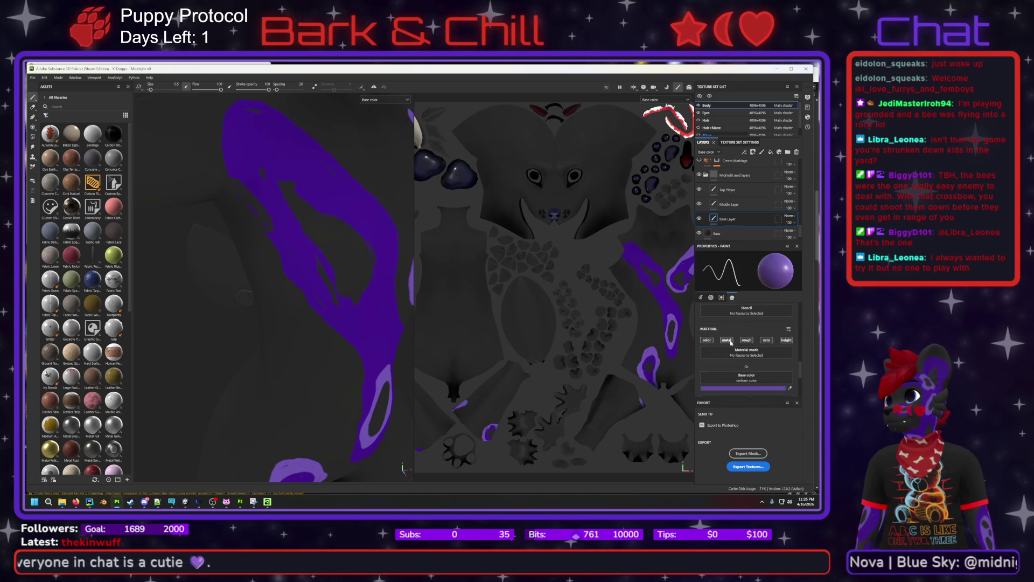
left_click(737, 387)
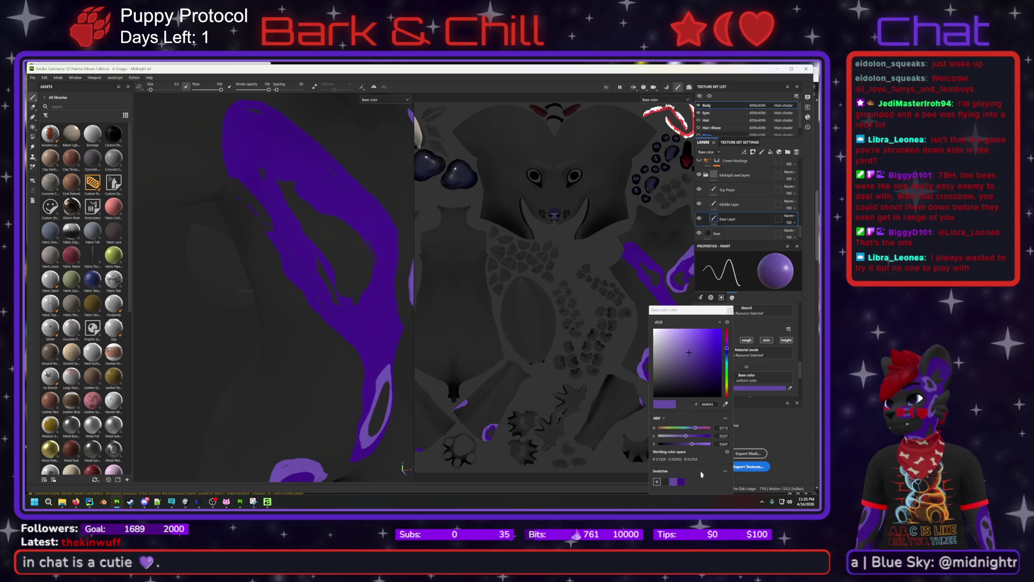
left_click(682, 482)
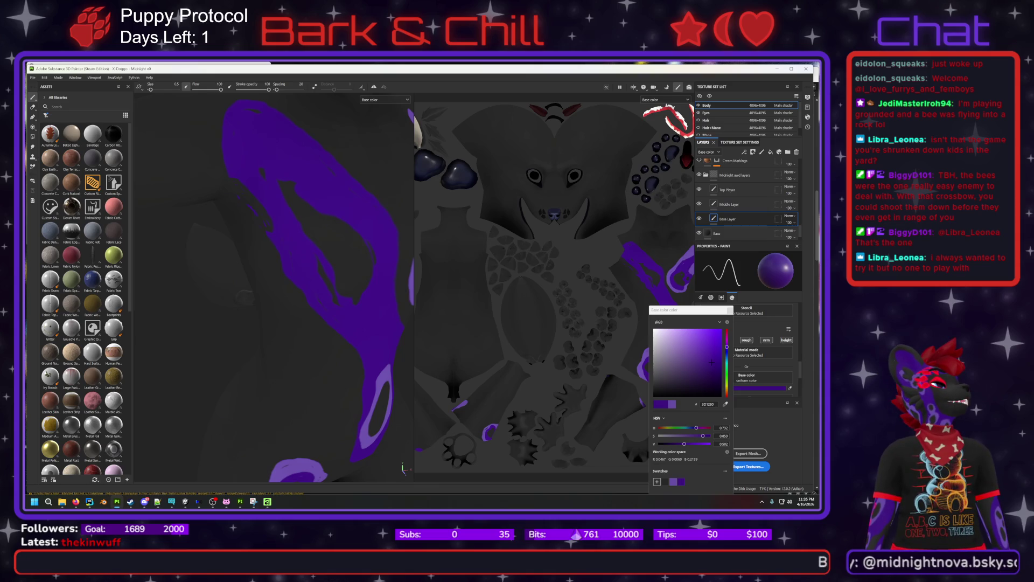
Orbit, pan and zoom until the chest and shoulder markings fill the viewport.
mouse_move(237, 219)
left_mouse_down("alt")
mouse_move(277, 247)
mouse_move(321, 238)
mouse_move(248, 265)
left_mouse_up("alt")
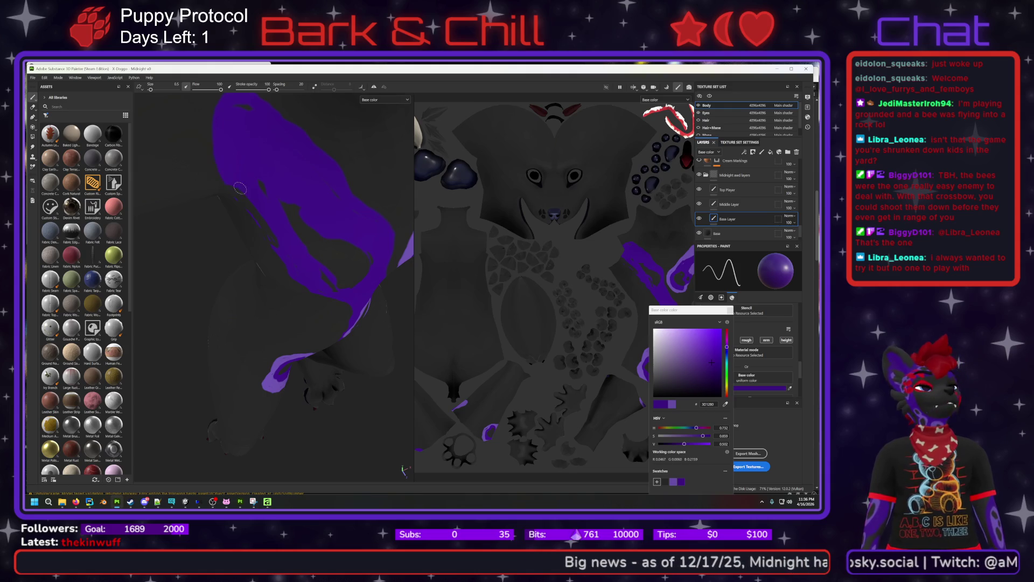
mouse_move(249, 197)
left_mouse_down("alt")
mouse_move(324, 192)
mouse_move(308, 201)
mouse_move(253, 186)
mouse_move(264, 171)
left_mouse_up("alt")
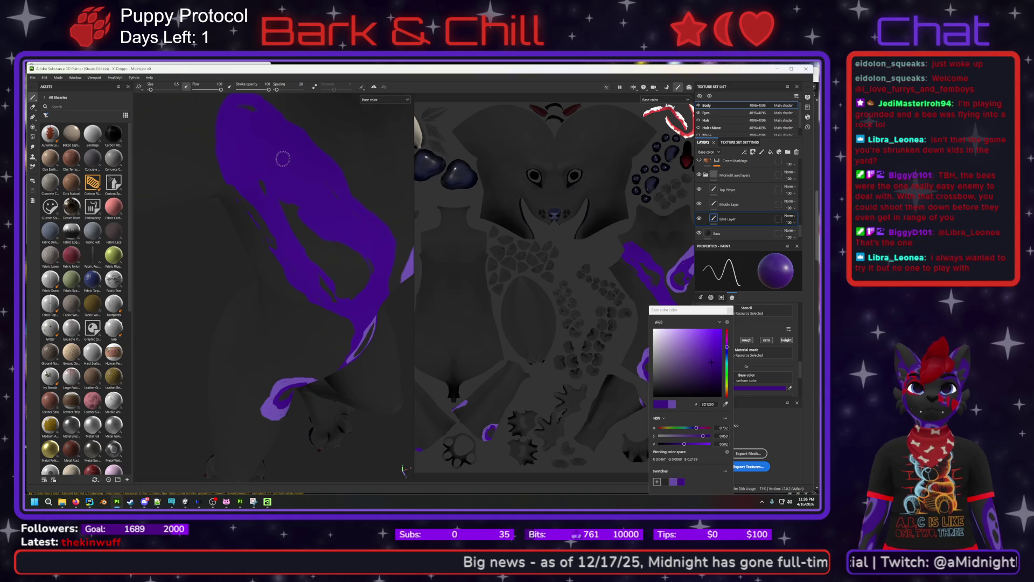
mouse_move(308, 206)
left_mouse_down("alt")
mouse_move(299, 188)
mouse_move(319, 228)
left_mouse_up("alt")
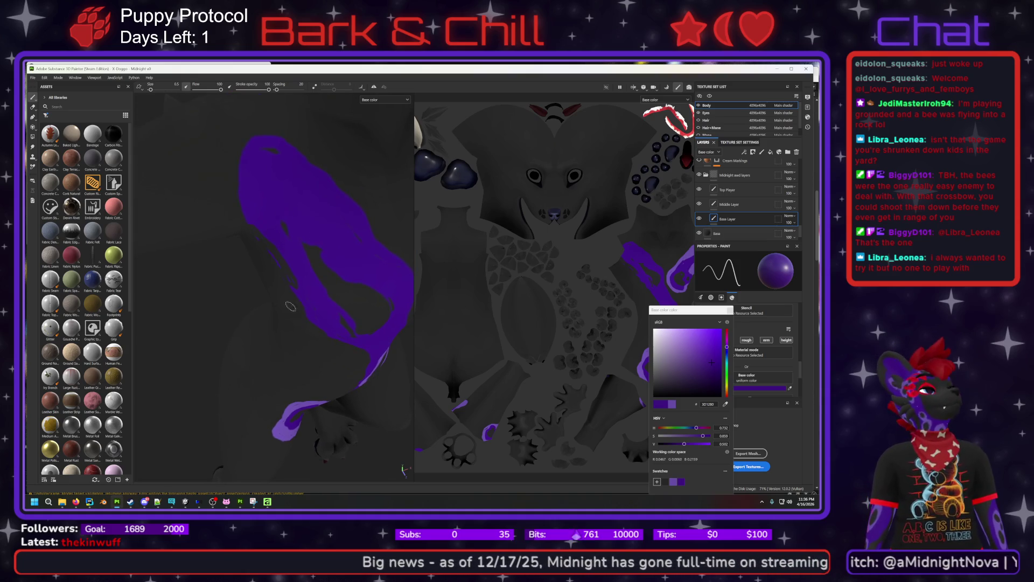
mouse_move(372, 334)
left_mouse_down("alt")
mouse_move(267, 235)
mouse_move(265, 253)
left_mouse_up("alt")
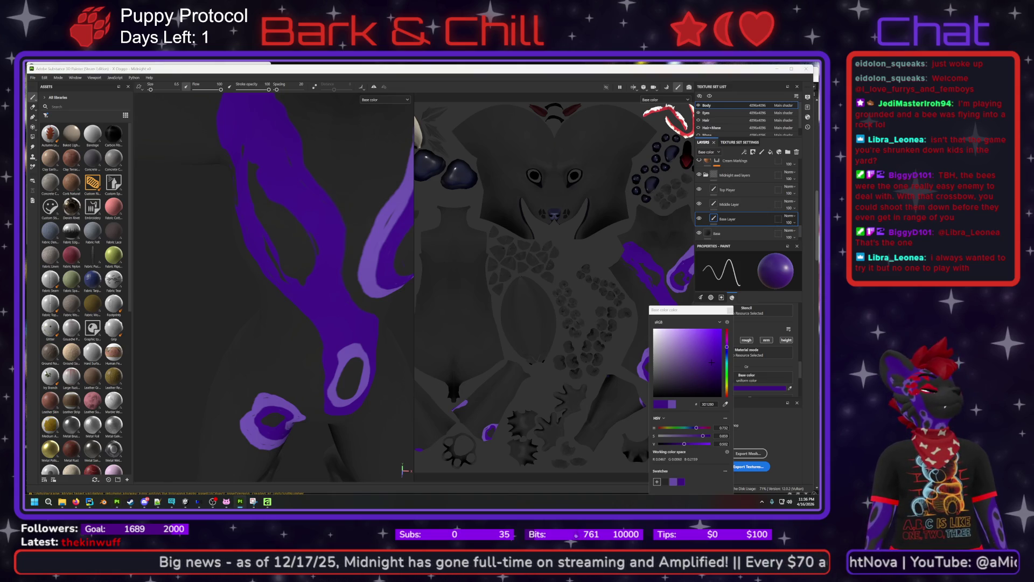
left_click_drag(317, 296, 345, 179, "alt")
middle_click_drag(343, 200, 321, 253, "alt")
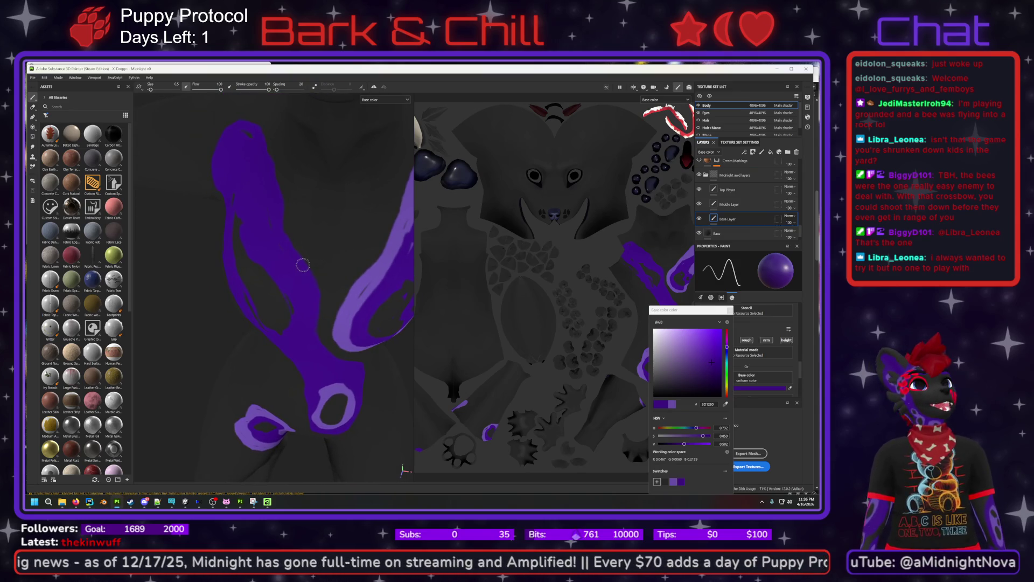
left_click_drag(359, 213, 336, 261, "alt")
mouse_move(366, 264)
right_mouse_down("alt")
mouse_move(374, 207)
mouse_move(358, 224)
right_mouse_up("alt")
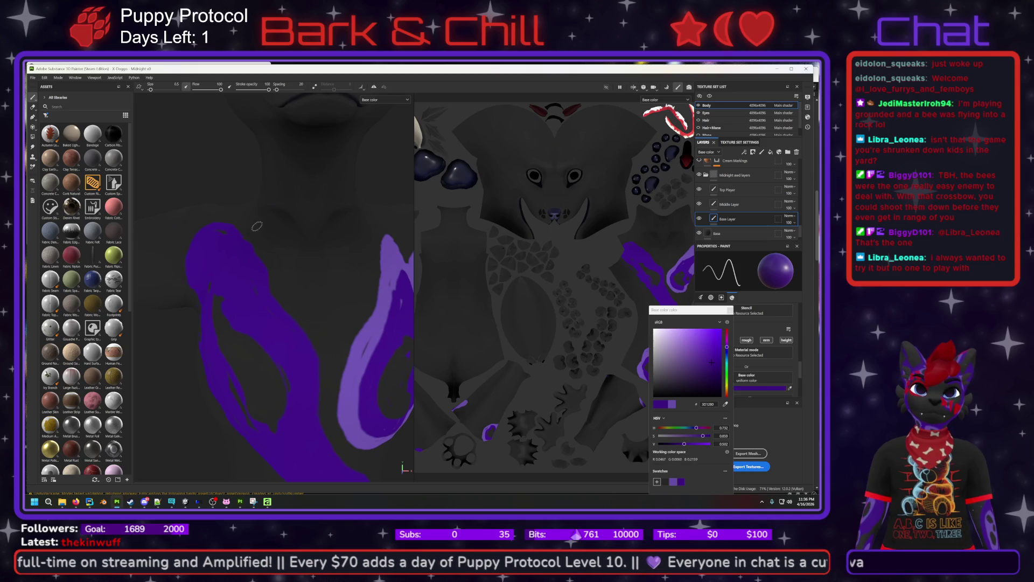
left_click(32, 107)
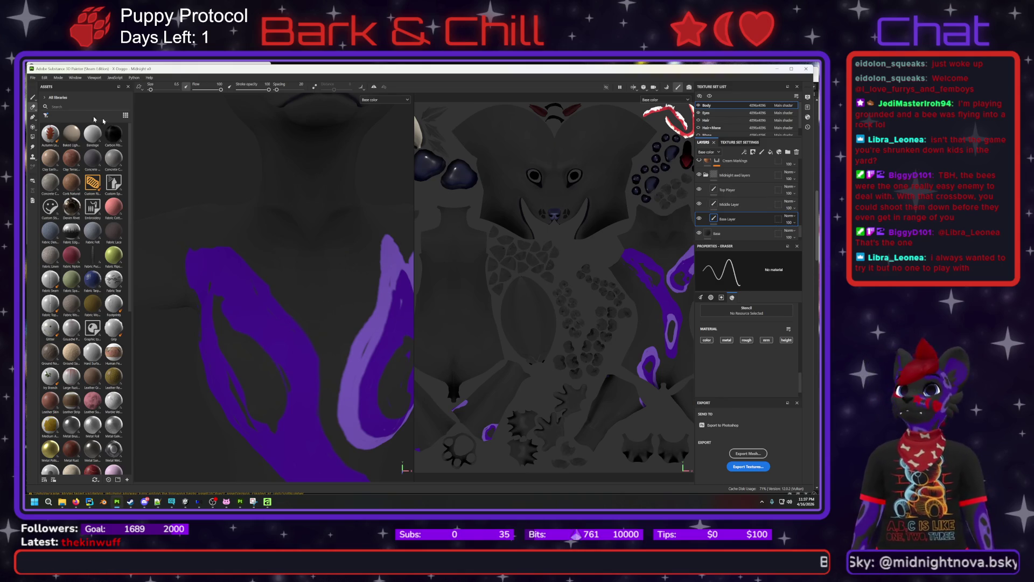
Paint a dark purple stroke extending the marking across the upper chest, then orbit to review it.
left_click(36, 99)
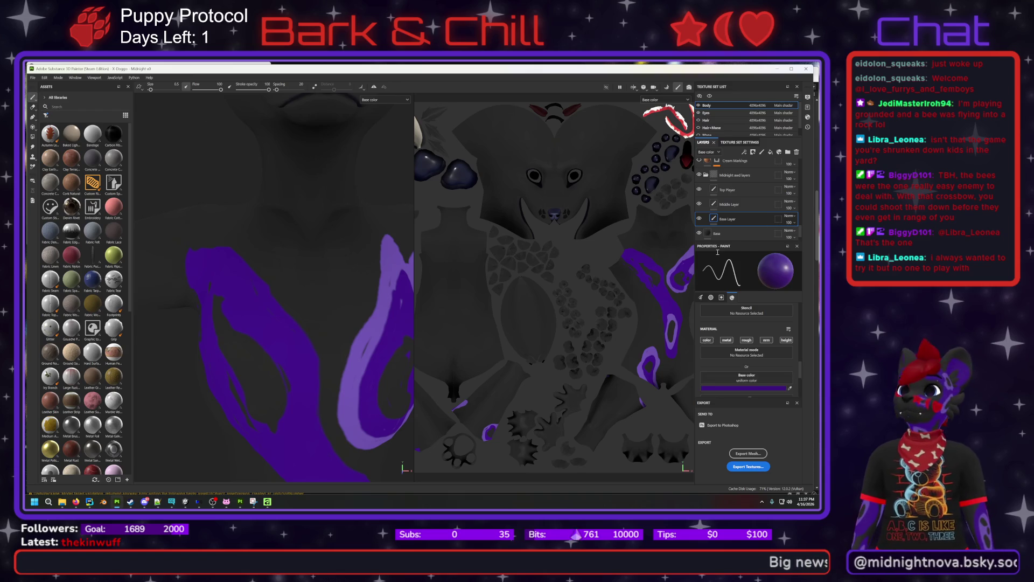
left_click(749, 389)
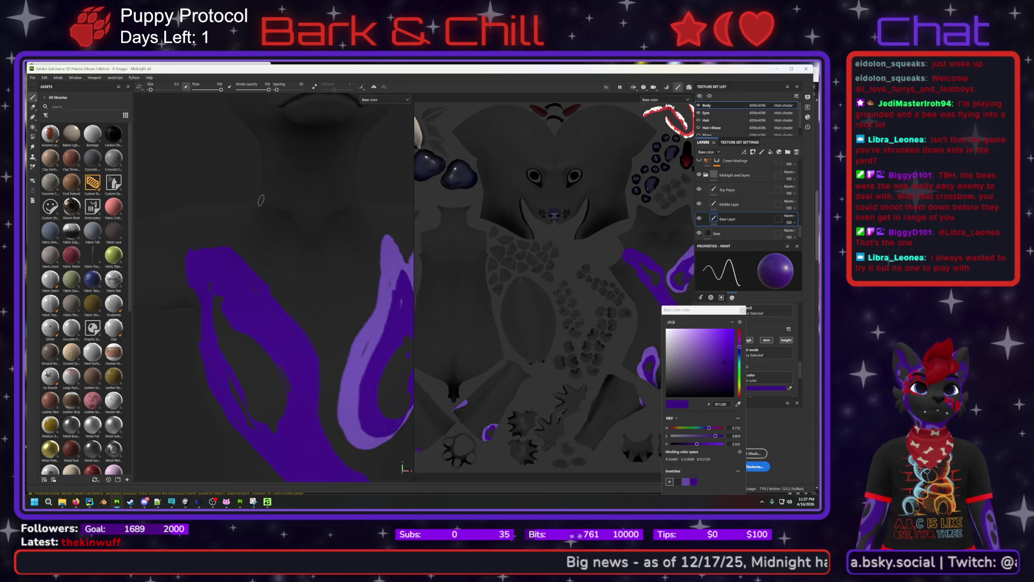
mouse_move(248, 231)
left_mouse_down()
mouse_move(285, 241)
mouse_move(298, 266)
mouse_move(314, 267)
mouse_move(371, 230)
left_mouse_up()
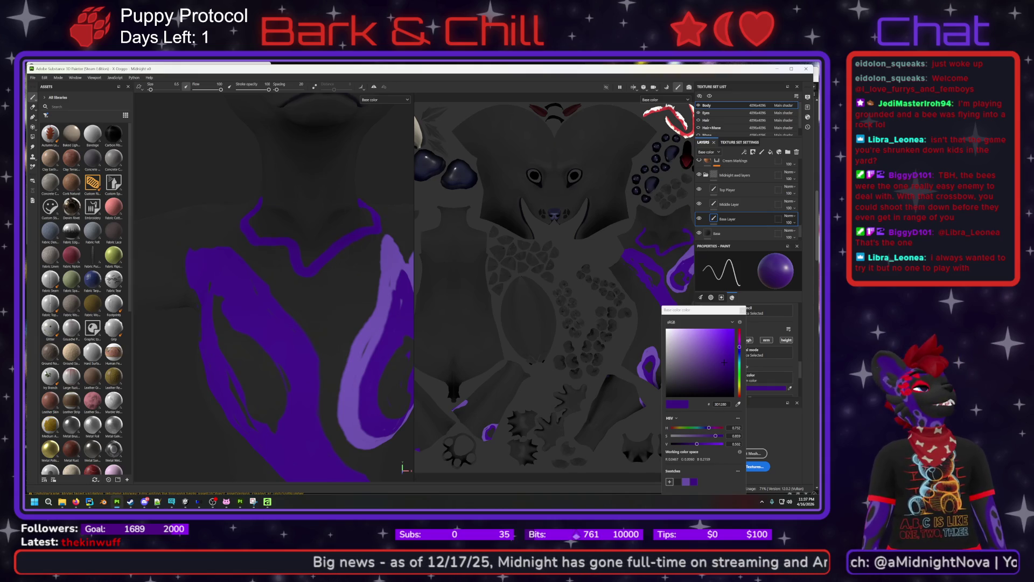
mouse_move(300, 245)
left_mouse_down("alt")
mouse_move(284, 268)
mouse_move(339, 270)
mouse_move(240, 275)
left_mouse_up("alt")
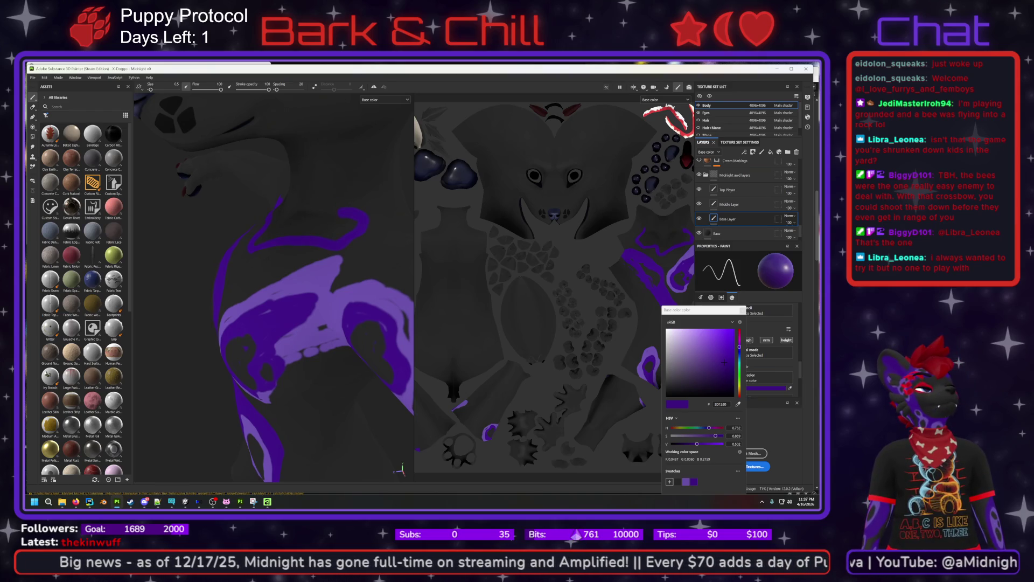
mouse_move(270, 263)
left_mouse_down("alt")
mouse_move(332, 257)
mouse_move(305, 254)
left_mouse_up("alt")
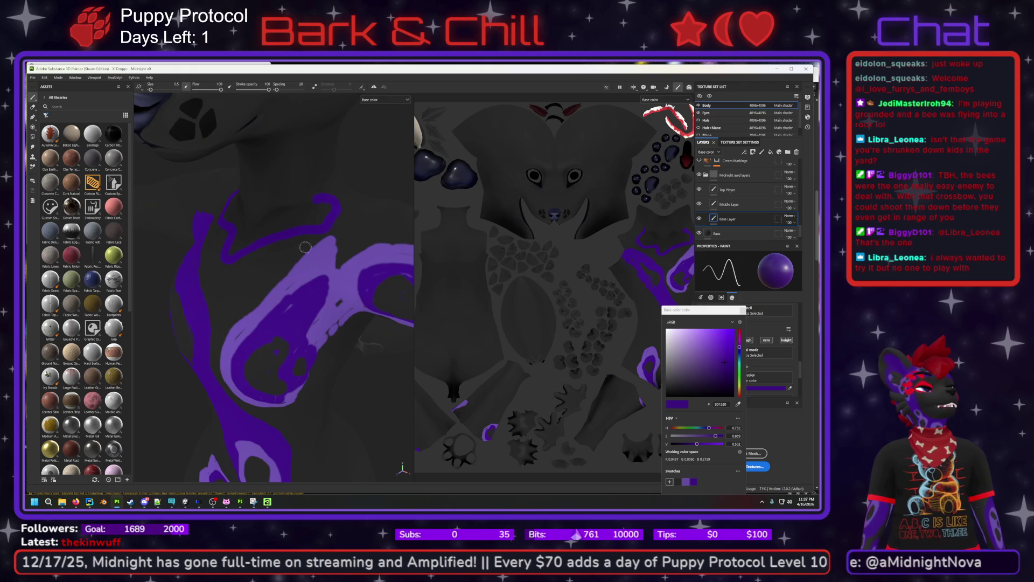
left_click(32, 107)
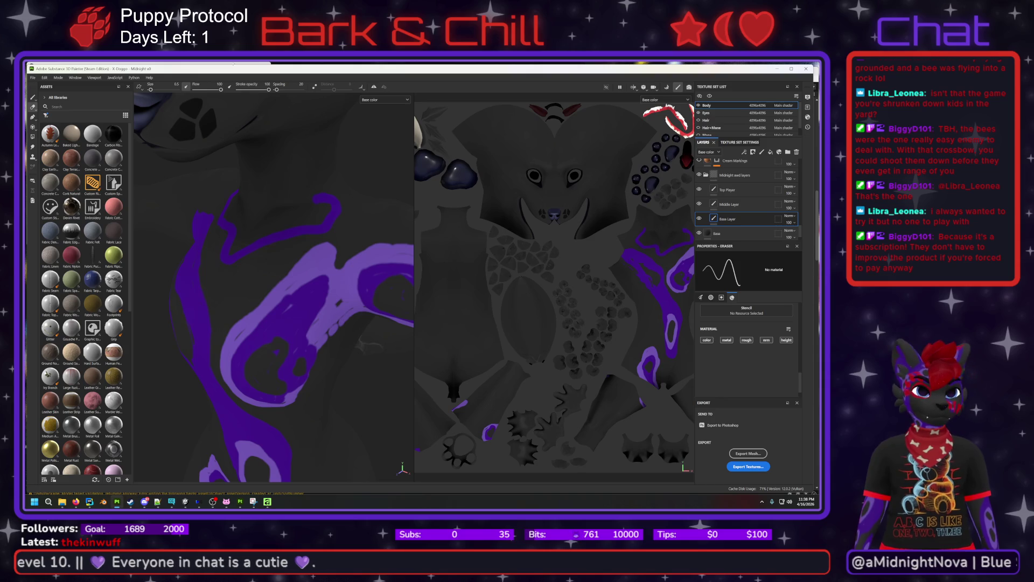
Erase both ends of the thin stray purple stroke beneath the muzzle, then return to the paint brush.
left_click_drag(269, 285, 246, 260, "alt")
key("alt+Tab")
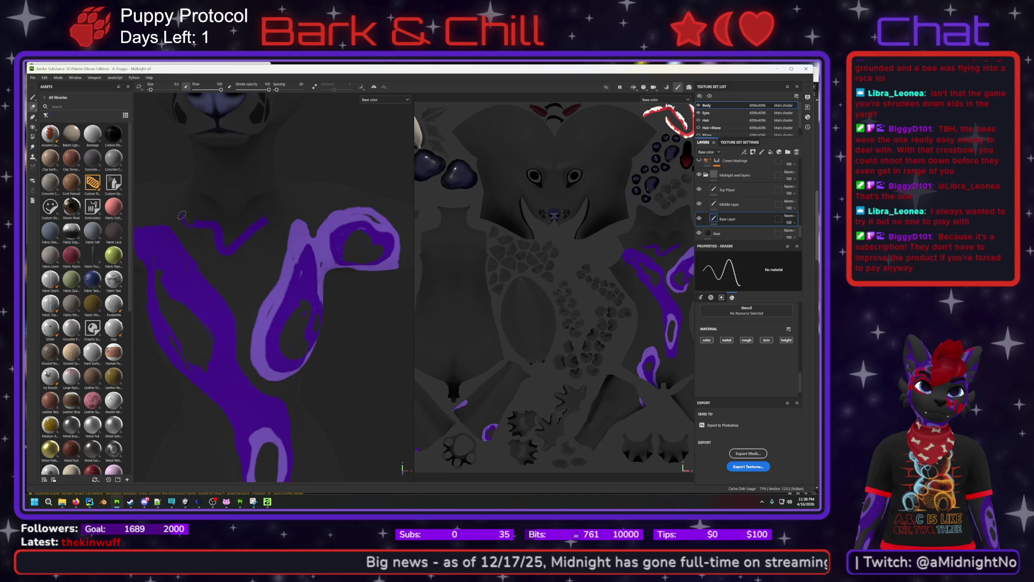
mouse_move(197, 221)
left_mouse_down()
mouse_move(216, 229)
mouse_move(198, 228)
left_mouse_up()
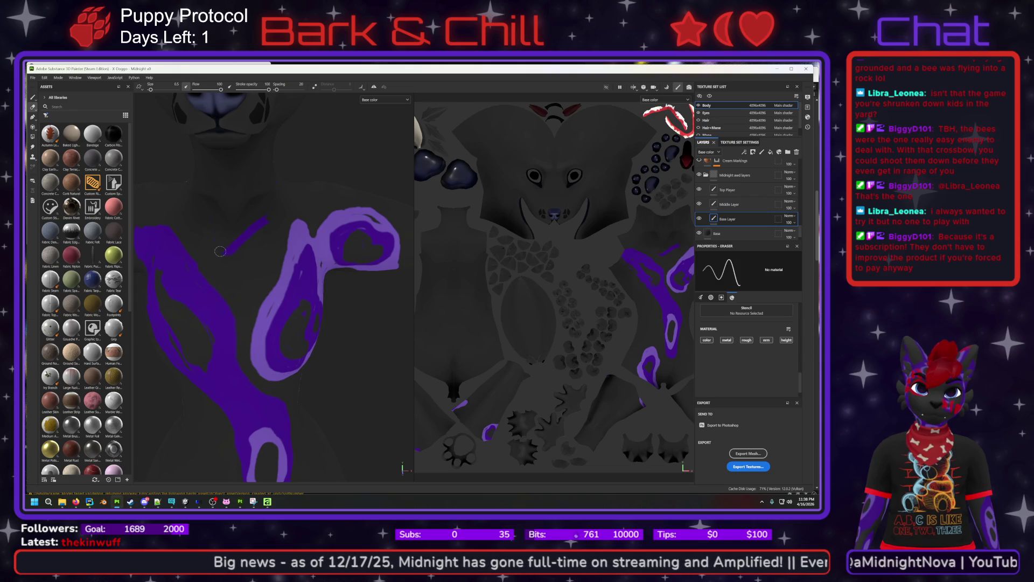
mouse_move(232, 250)
left_mouse_down()
mouse_move(267, 218)
mouse_move(237, 242)
left_mouse_up()
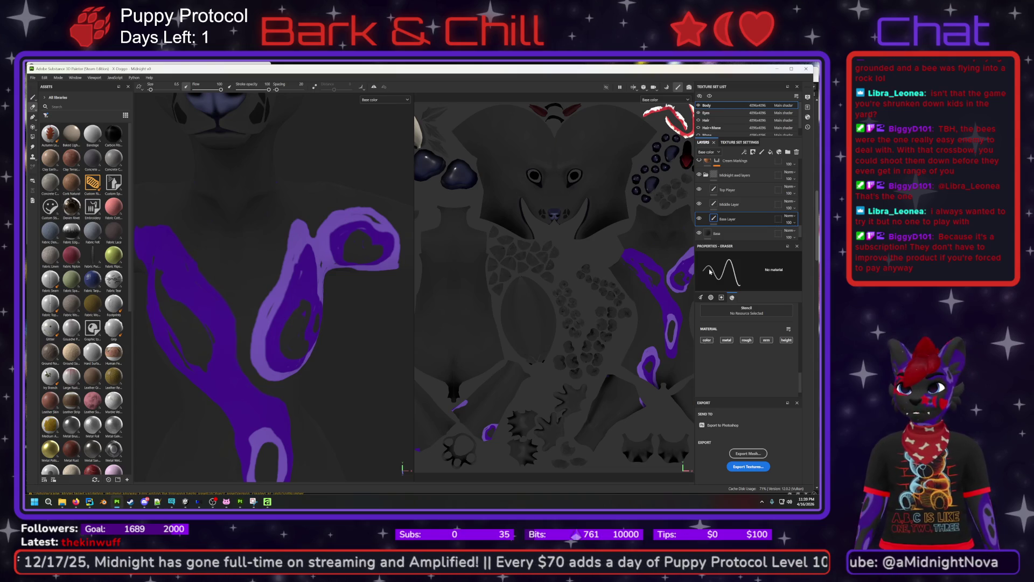
left_click(33, 97)
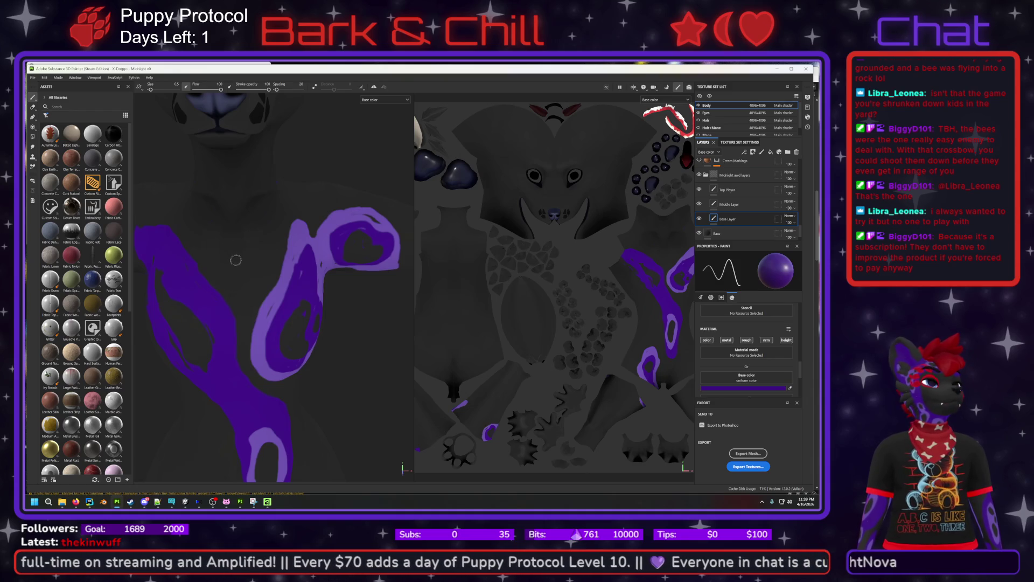
Paint a hooked purple curve up the chest's left side, then switch the brush colour to light purple 664EA5.
mouse_move(234, 255)
left_mouse_down()
mouse_move(223, 233)
mouse_move(174, 209)
left_mouse_up()
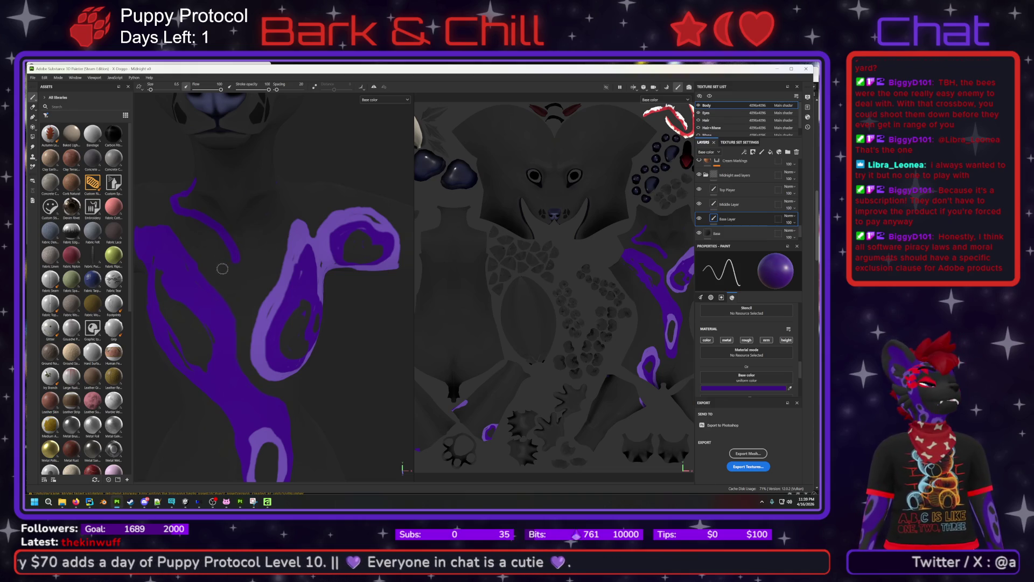
mouse_move(224, 263)
left_mouse_down()
mouse_move(243, 266)
mouse_move(255, 252)
mouse_move(250, 261)
left_mouse_up()
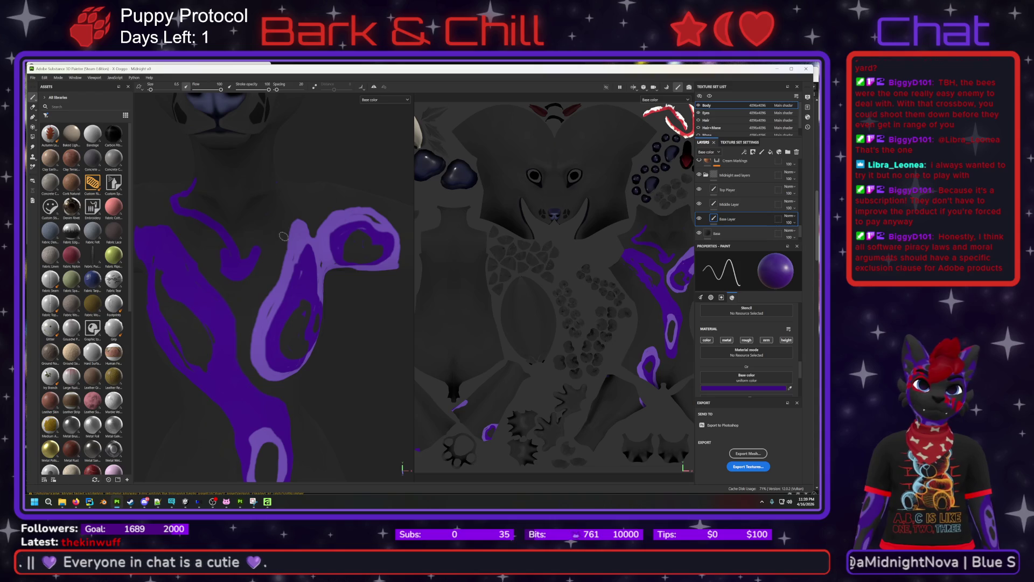
left_click_drag(275, 278, 231, 278, "alt")
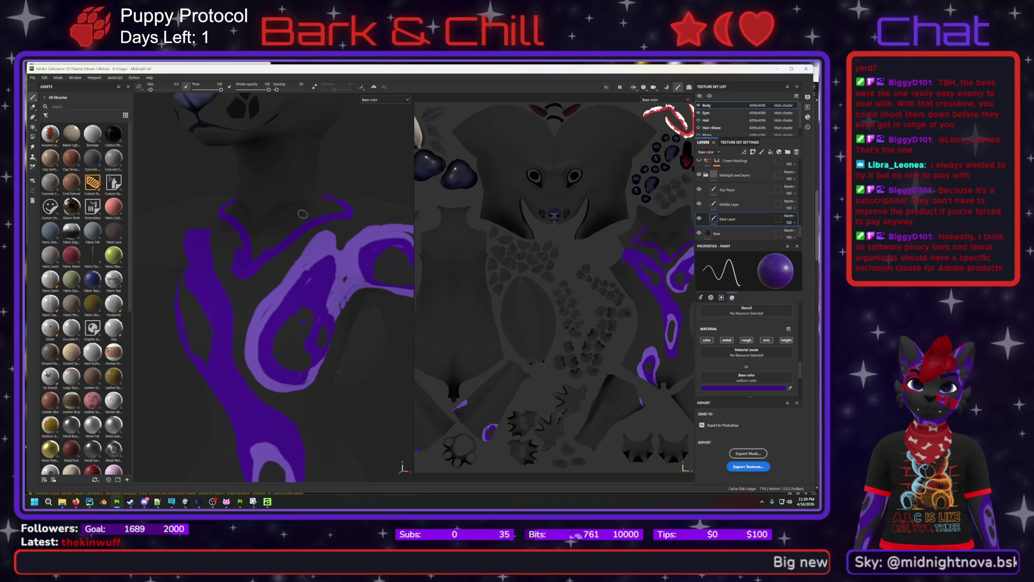
mouse_move(238, 248)
left_mouse_down("alt")
mouse_move(284, 242)
mouse_move(274, 284)
mouse_move(291, 267)
mouse_move(272, 273)
mouse_move(278, 280)
mouse_move(276, 271)
mouse_move(253, 271)
mouse_move(304, 286)
left_mouse_up("alt")
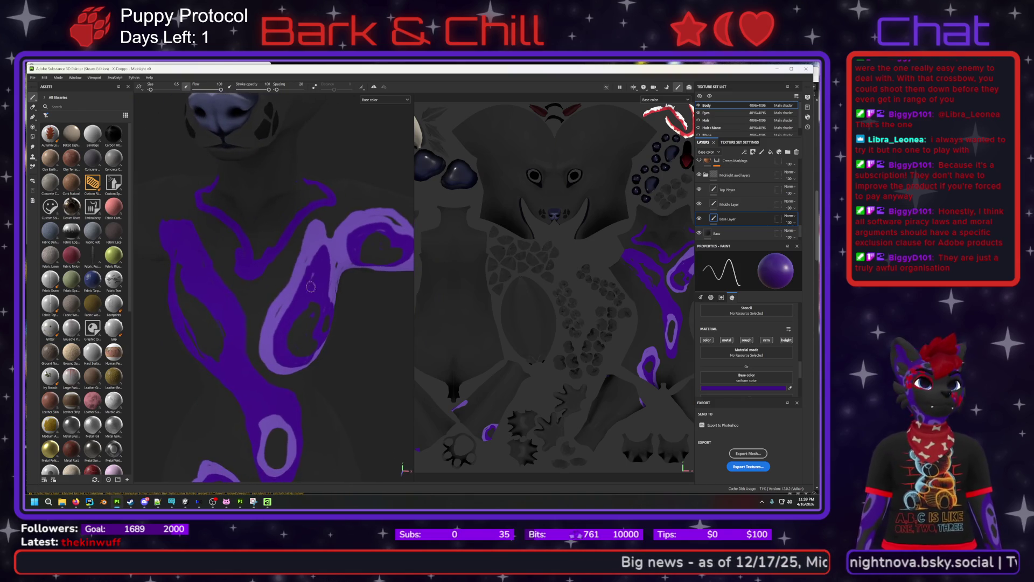
left_click(731, 388)
left_click(772, 352)
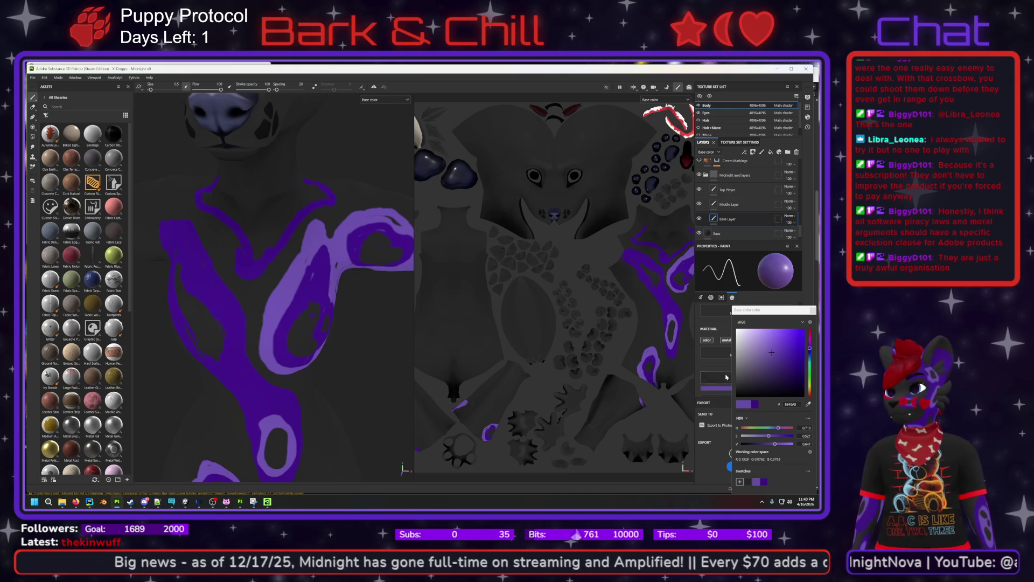
Paint a dark purple 3D1280 stroke along the shoulder marking on the Middle Layer.
left_click(729, 204)
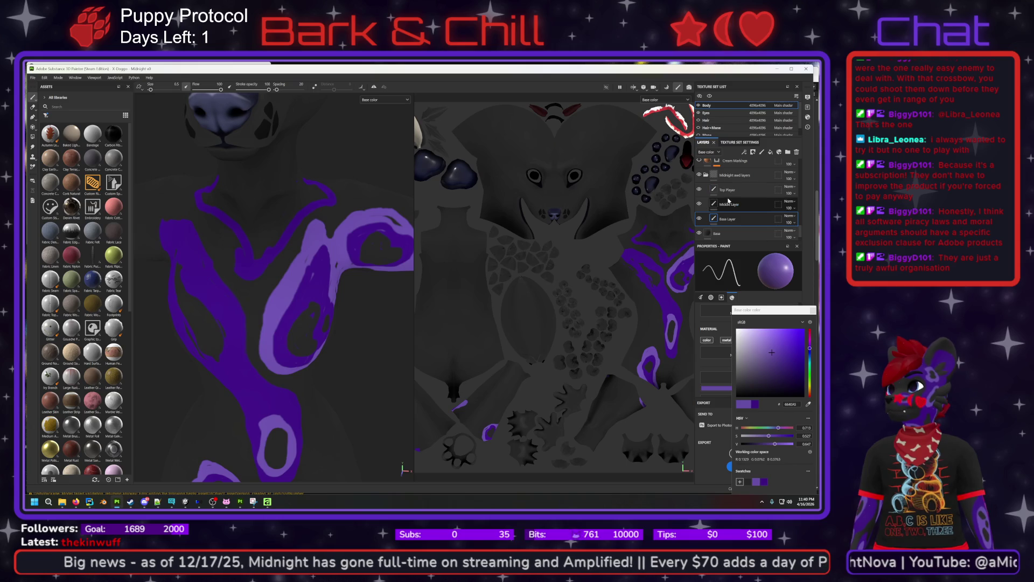
left_click(764, 481)
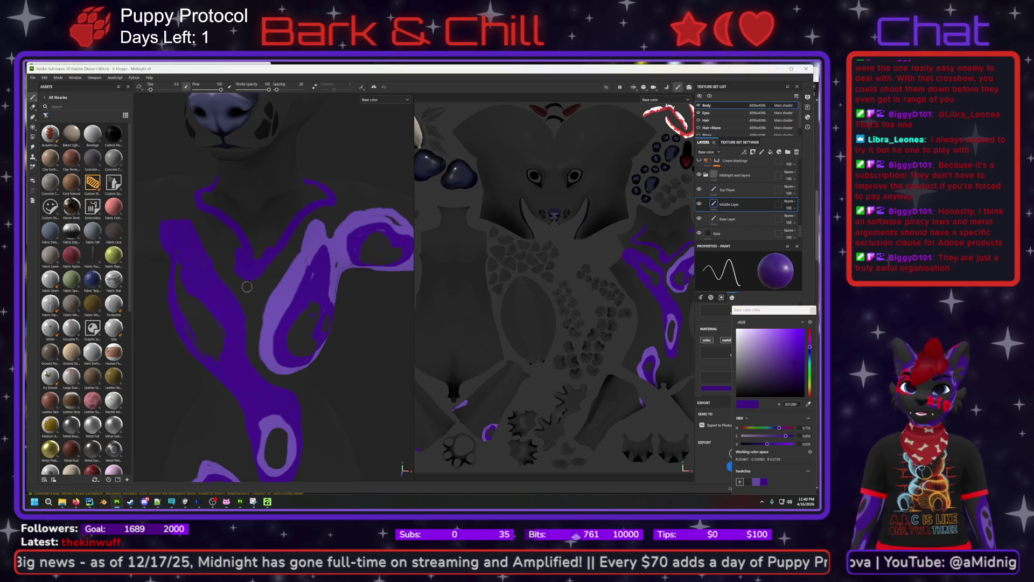
mouse_move(301, 281)
left_mouse_down()
mouse_move(278, 348)
mouse_move(302, 280)
mouse_move(262, 276)
left_mouse_up()
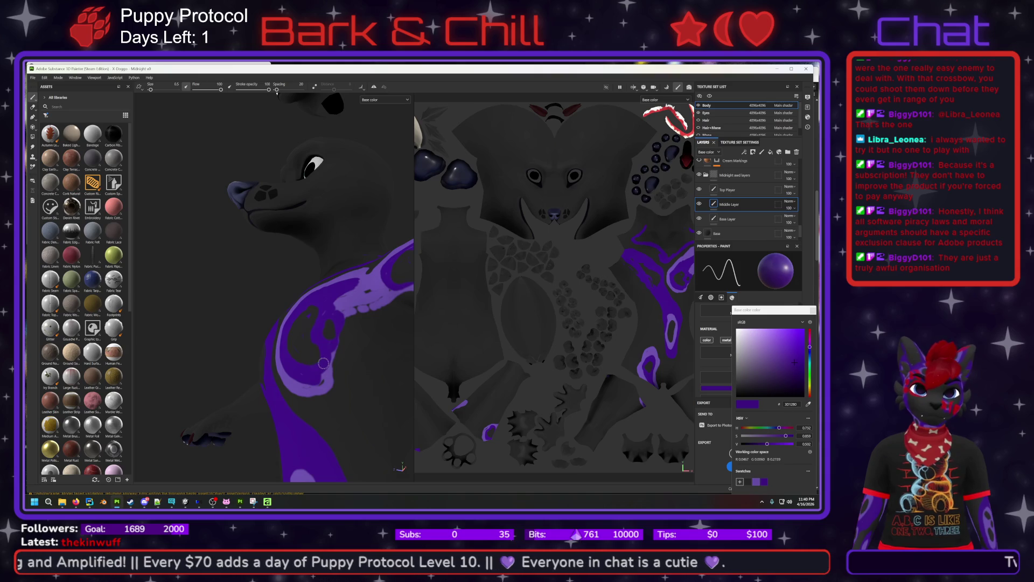
left_click(743, 218)
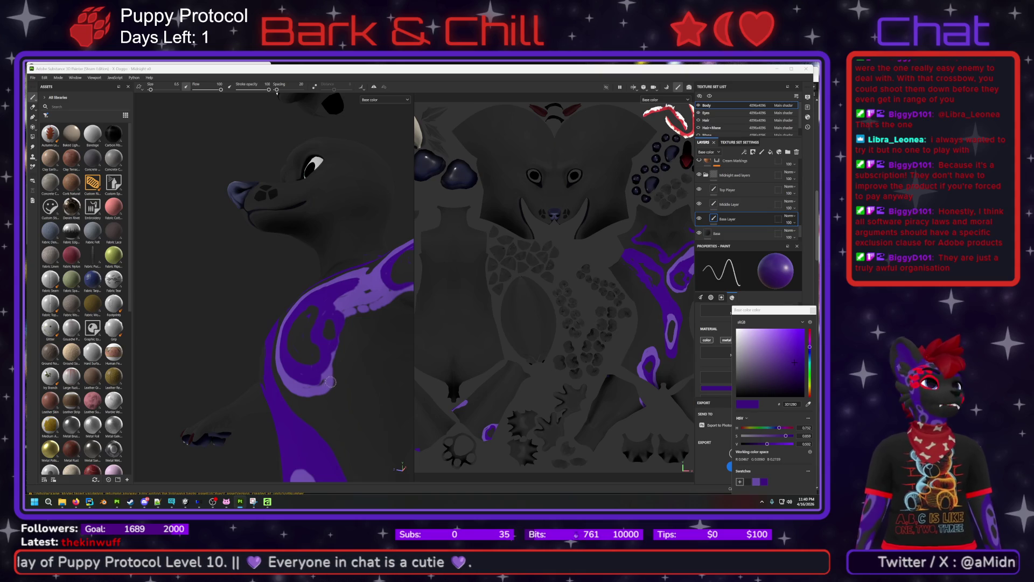
Orbit to the neck markings and set the Base Layer paint colour to light purple 664EA5.
mouse_move(369, 343)
left_mouse_down("alt")
mouse_move(331, 338)
mouse_move(349, 347)
left_mouse_up("alt")
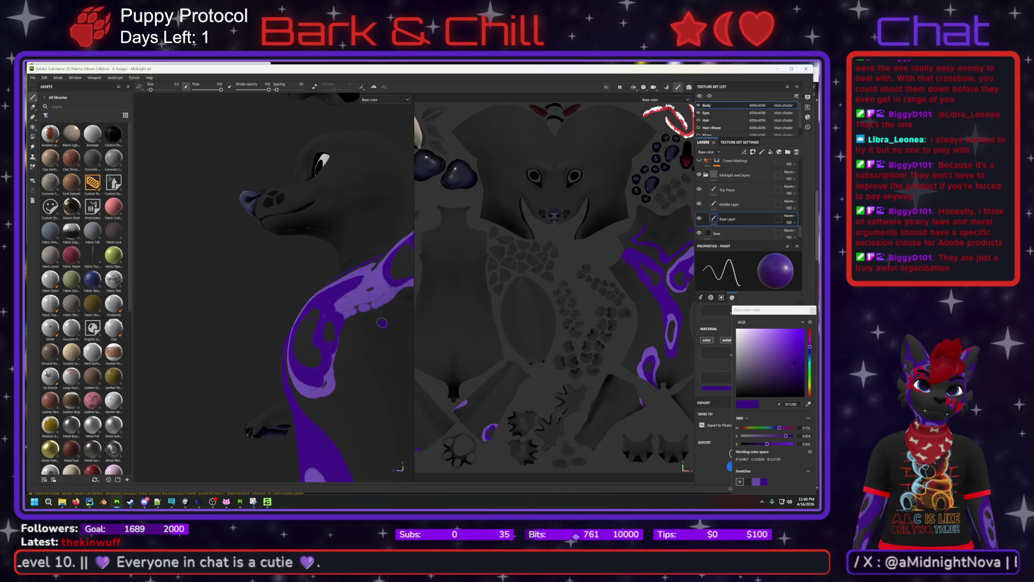
left_click(756, 481)
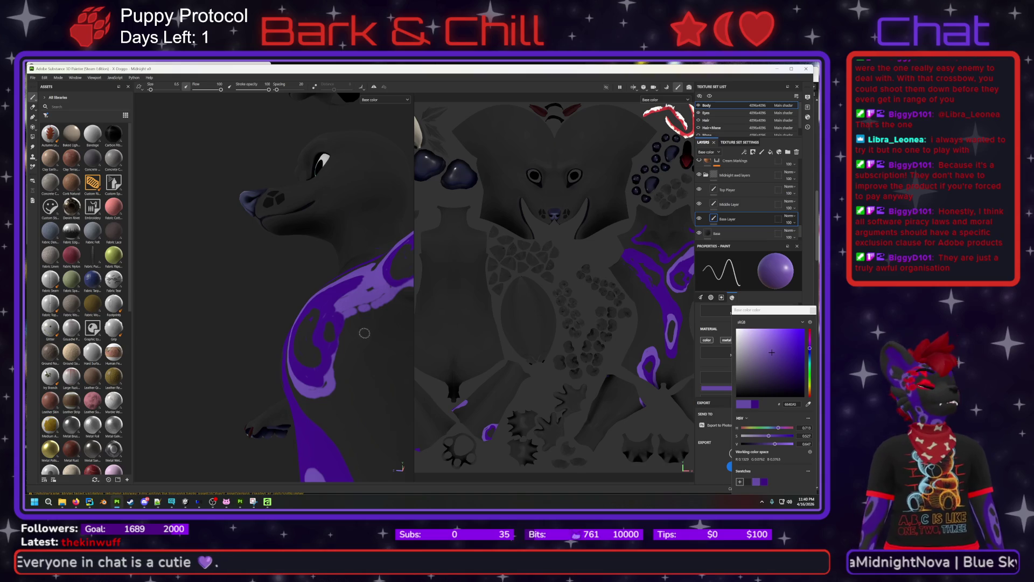
mouse_move(402, 318)
left_mouse_down("alt")
mouse_move(320, 305)
mouse_move(330, 296)
left_mouse_up("alt")
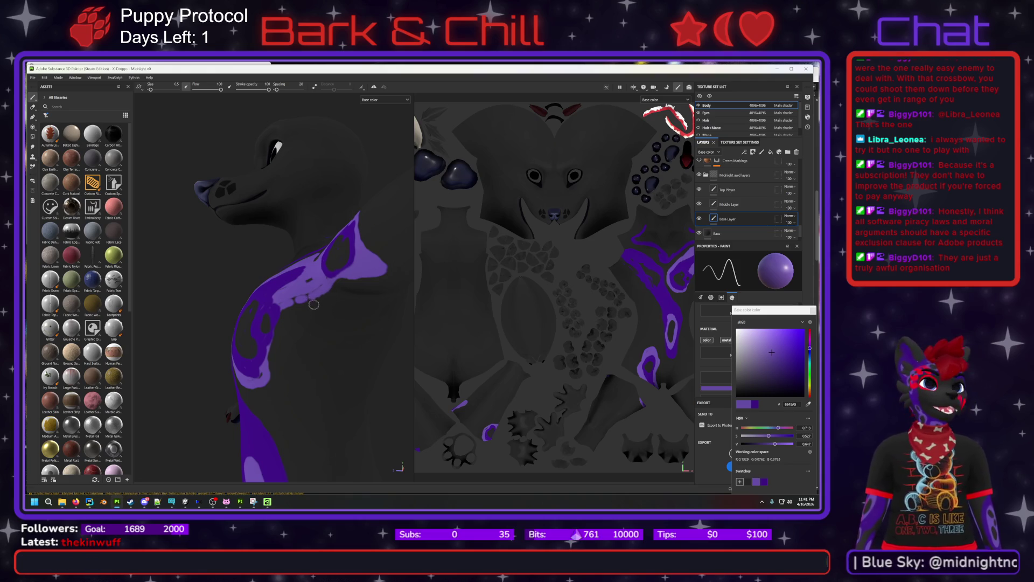
left_click(33, 107)
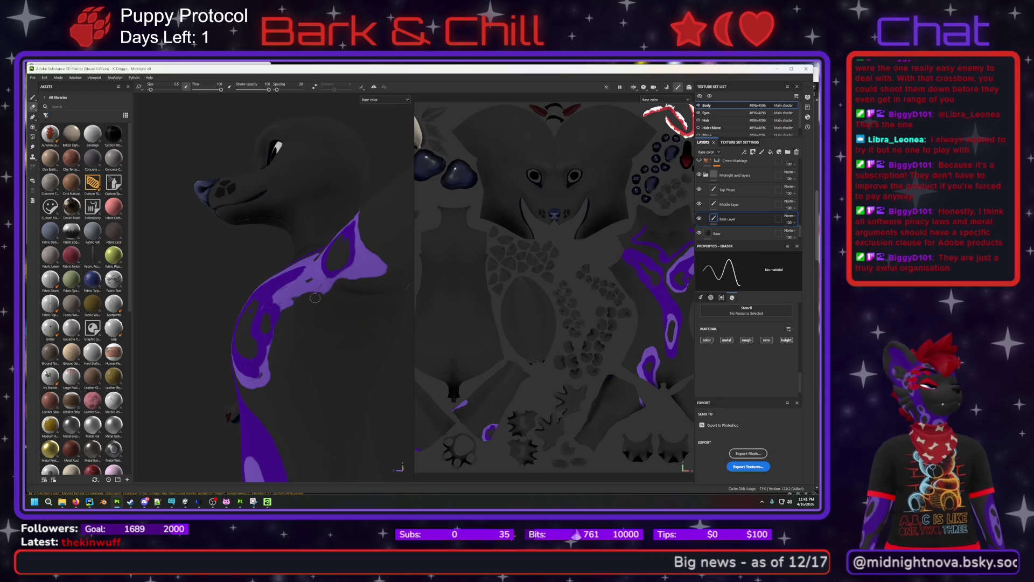
Paint short lavender strokes along the shoulder ring's edge, extending them upward.
mouse_move(315, 298)
left_mouse_down("alt")
mouse_move(373, 316)
mouse_move(358, 310)
mouse_move(391, 249)
mouse_move(396, 283)
mouse_move(388, 285)
mouse_move(395, 260)
mouse_move(381, 280)
mouse_move(391, 250)
left_mouse_up("alt")
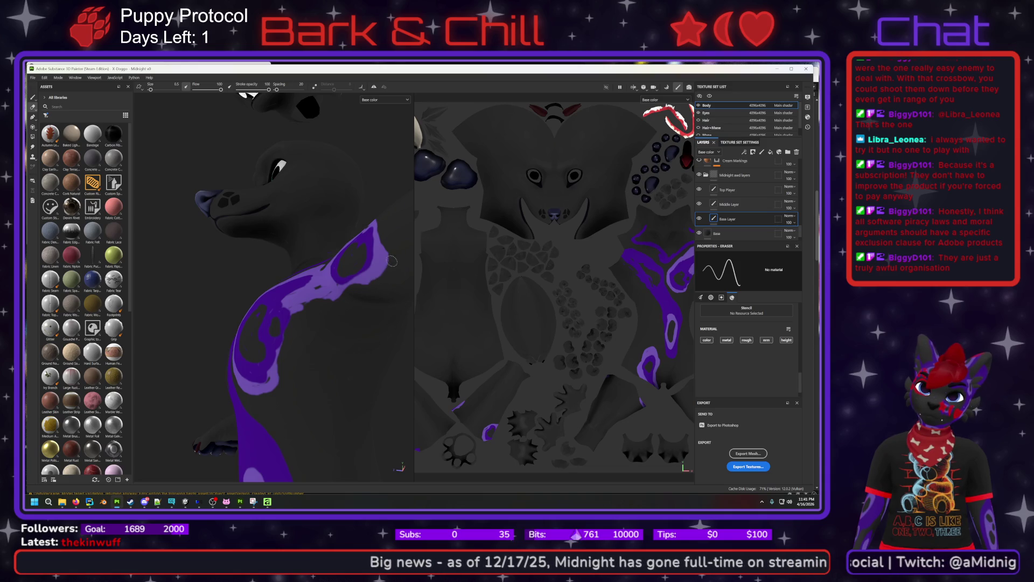
mouse_move(361, 290)
left_mouse_down("alt")
mouse_move(399, 319)
mouse_move(388, 309)
left_mouse_up("alt")
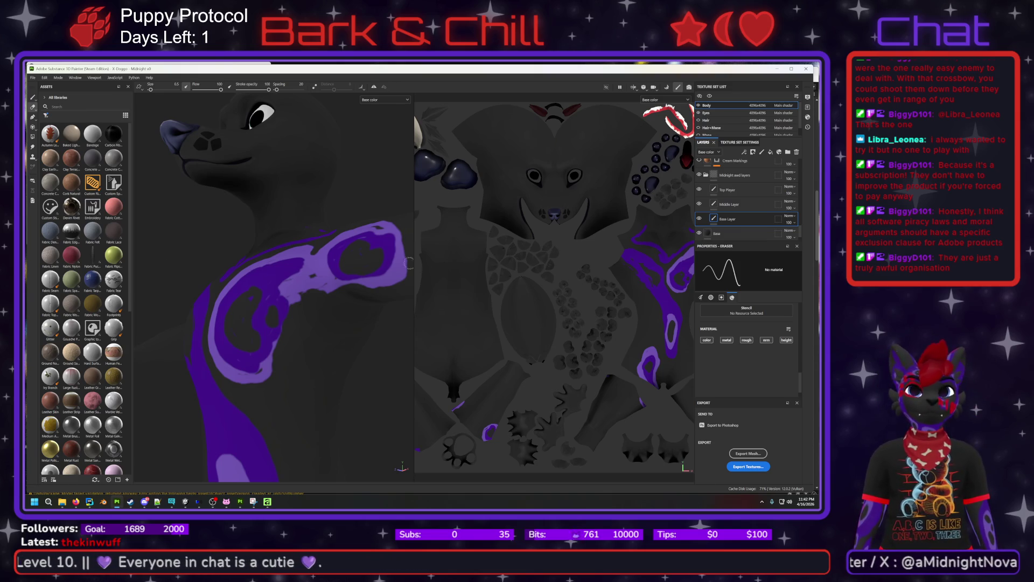
left_click(33, 97)
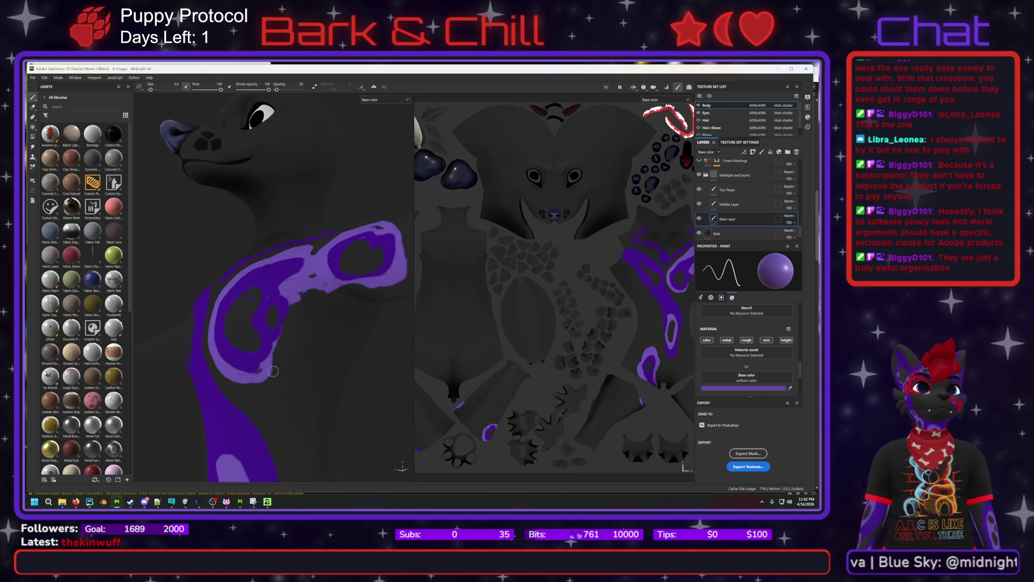
mouse_move(275, 369)
left_mouse_down()
mouse_move(301, 353)
mouse_move(277, 365)
left_mouse_up()
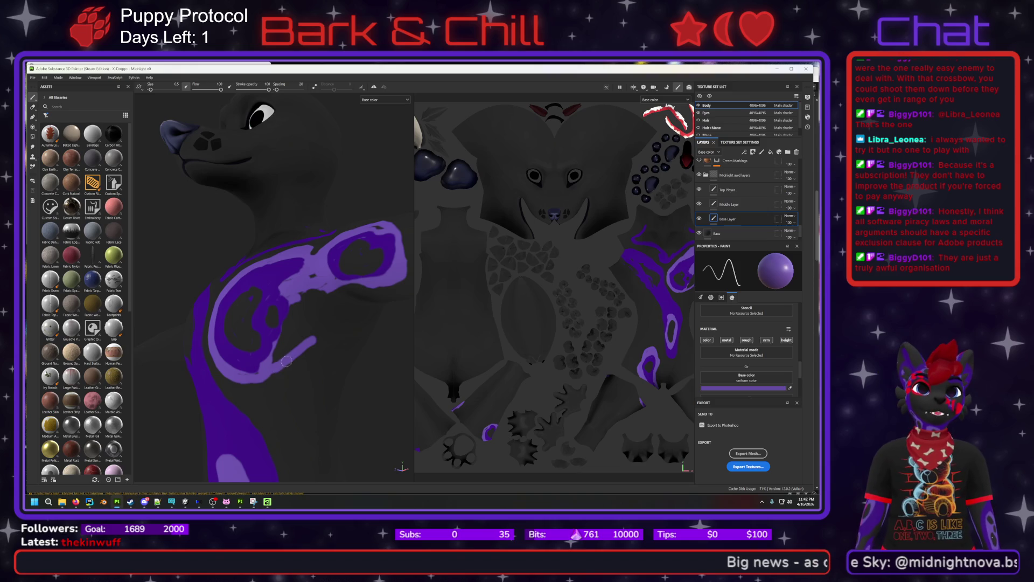
left_click_drag(313, 339, 300, 319)
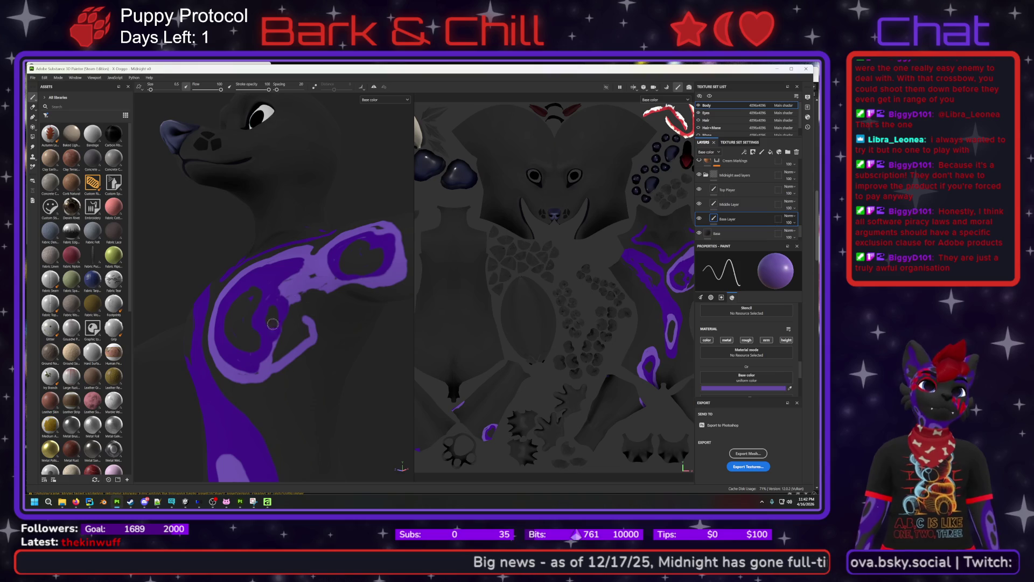
Orbit around the shoulder ring, try a purple stroke down from the loop, and undo it.
mouse_move(293, 369)
left_mouse_down("alt")
mouse_move(307, 385)
mouse_move(351, 397)
mouse_move(289, 410)
mouse_move(334, 408)
mouse_move(273, 386)
mouse_move(290, 376)
mouse_move(272, 385)
mouse_move(180, 369)
mouse_move(269, 390)
left_mouse_up("alt")
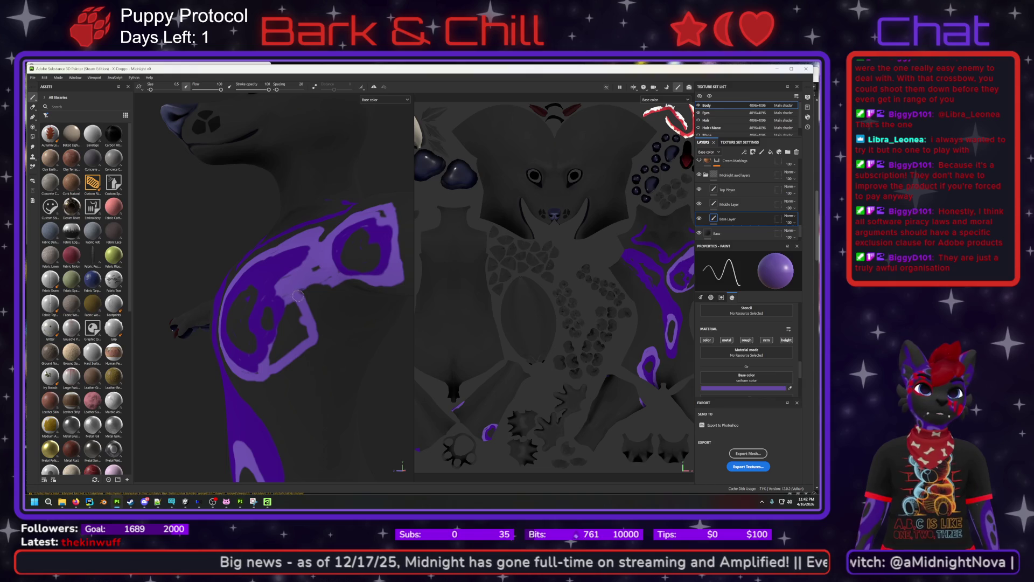
mouse_move(369, 290)
left_mouse_down("alt")
mouse_move(362, 271)
mouse_move(378, 297)
left_mouse_up("alt")
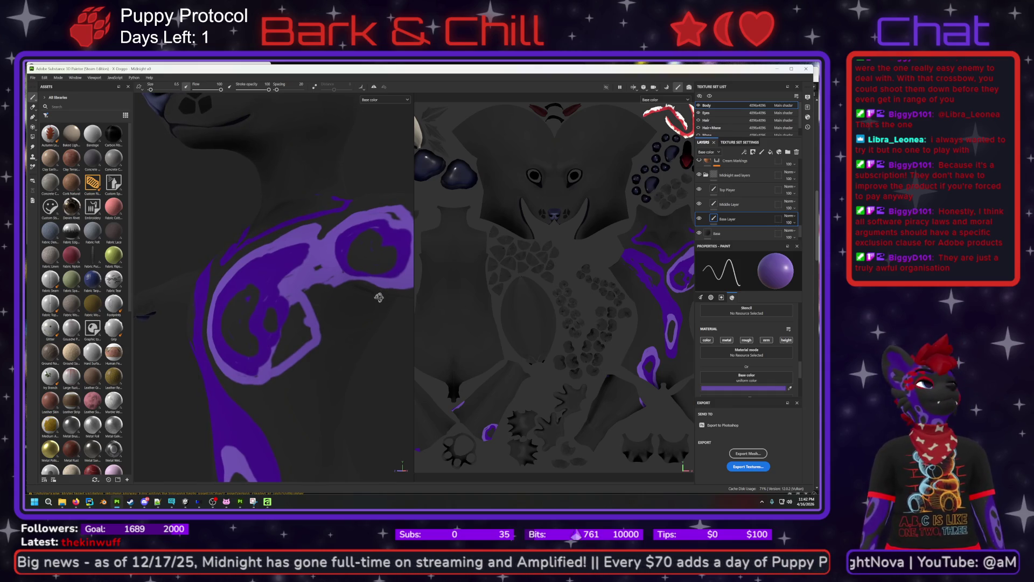
left_click_drag(379, 297, 370, 286, "alt")
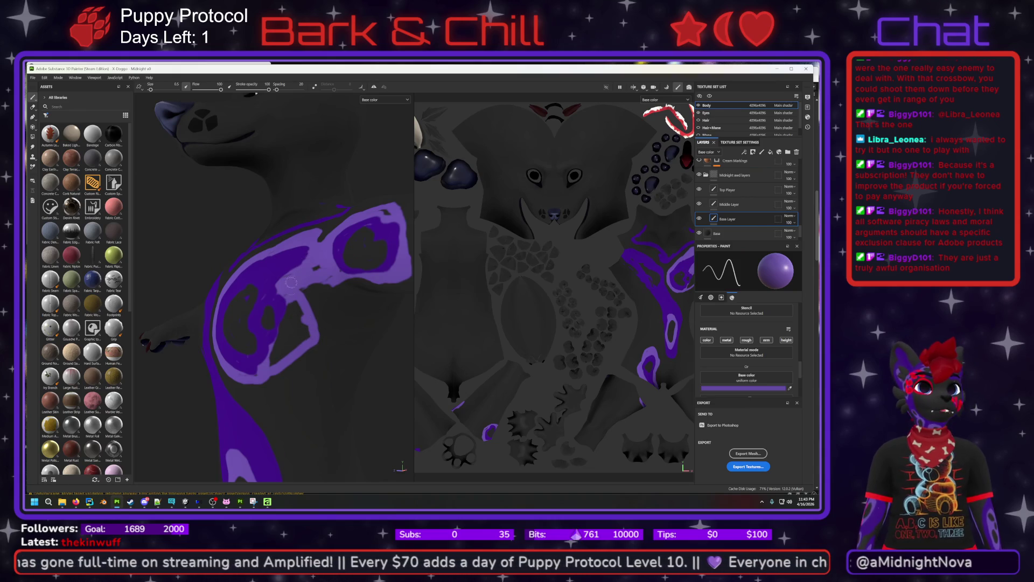
mouse_move(303, 288)
left_mouse_down()
mouse_move(318, 315)
mouse_move(283, 355)
left_mouse_up()
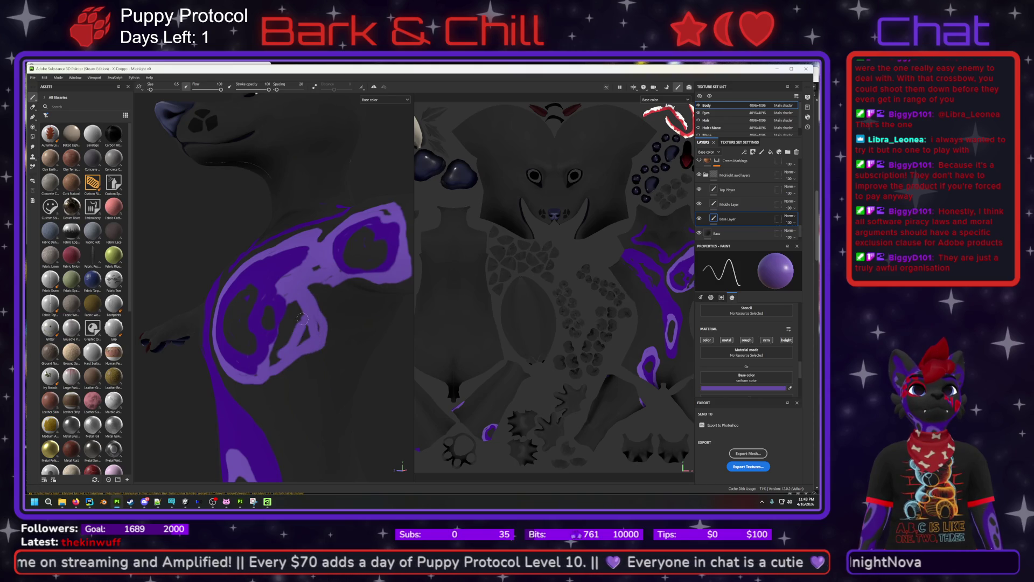
key("ctrl+z")
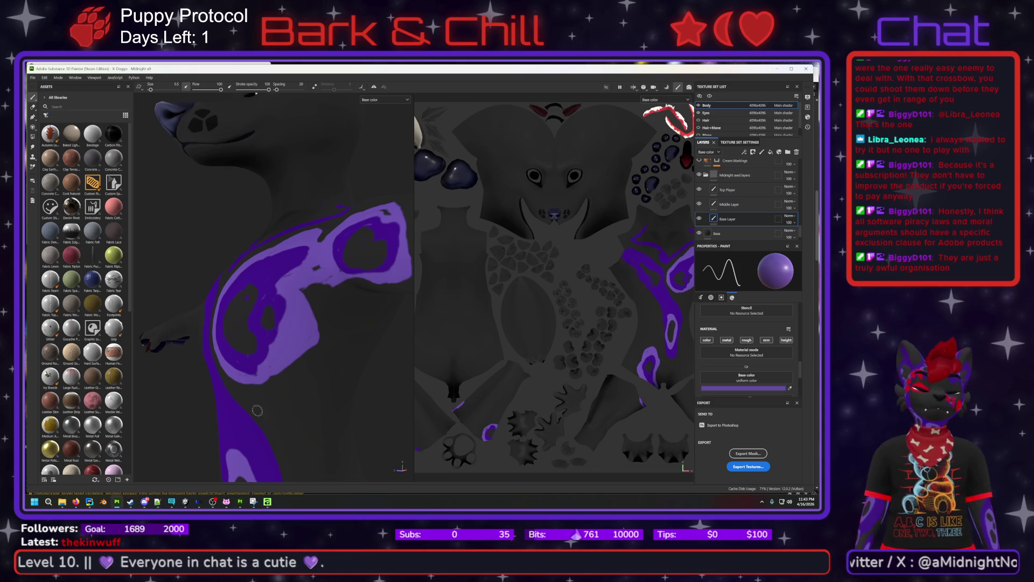
mouse_move(316, 341)
left_mouse_down("alt")
mouse_move(302, 358)
mouse_move(340, 287)
left_mouse_up("alt")
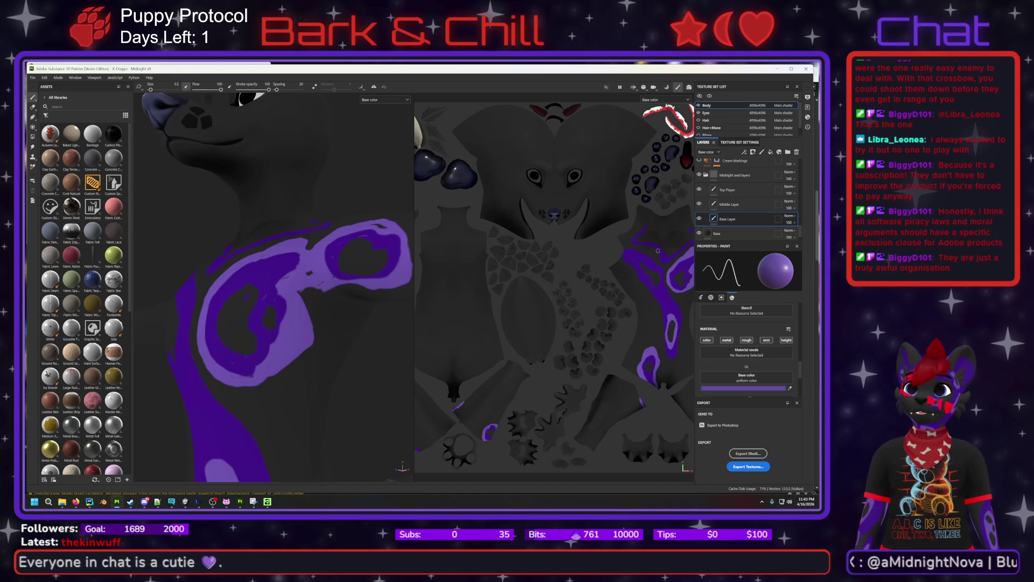
left_click(730, 205)
Paint a dark purple 3D1280 band along the shoulder ring on the Middle Layer.
left_click(729, 388)
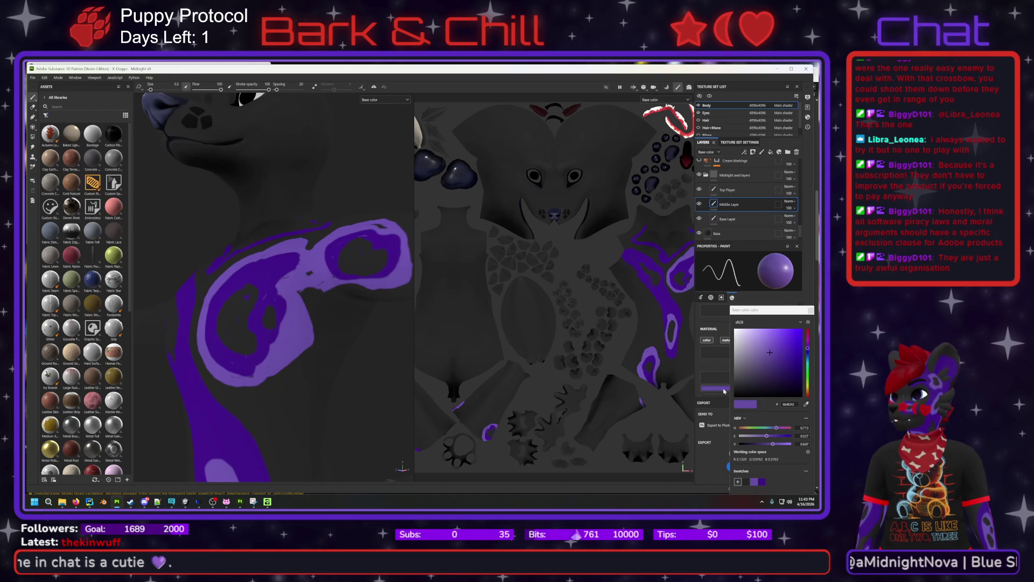
left_click(792, 362)
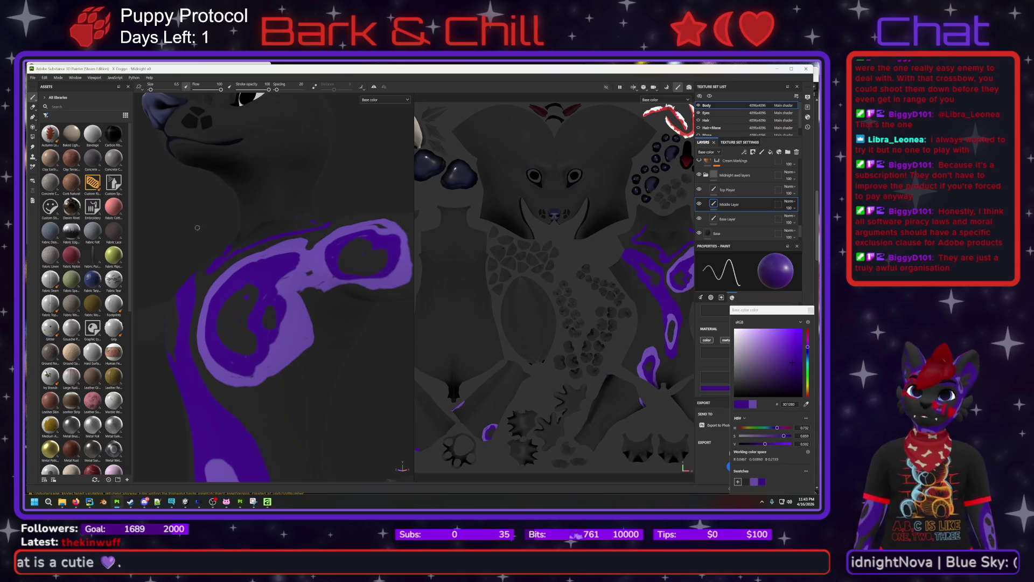
mouse_move(285, 307)
left_mouse_down()
mouse_move(280, 347)
mouse_move(246, 370)
mouse_move(289, 315)
mouse_move(281, 351)
mouse_move(263, 363)
mouse_move(281, 319)
mouse_move(285, 349)
mouse_move(264, 292)
mouse_move(277, 307)
mouse_move(265, 360)
mouse_move(270, 341)
mouse_move(236, 361)
mouse_move(261, 372)
left_mouse_up()
left_click_drag(291, 335, 244, 340, "alt")
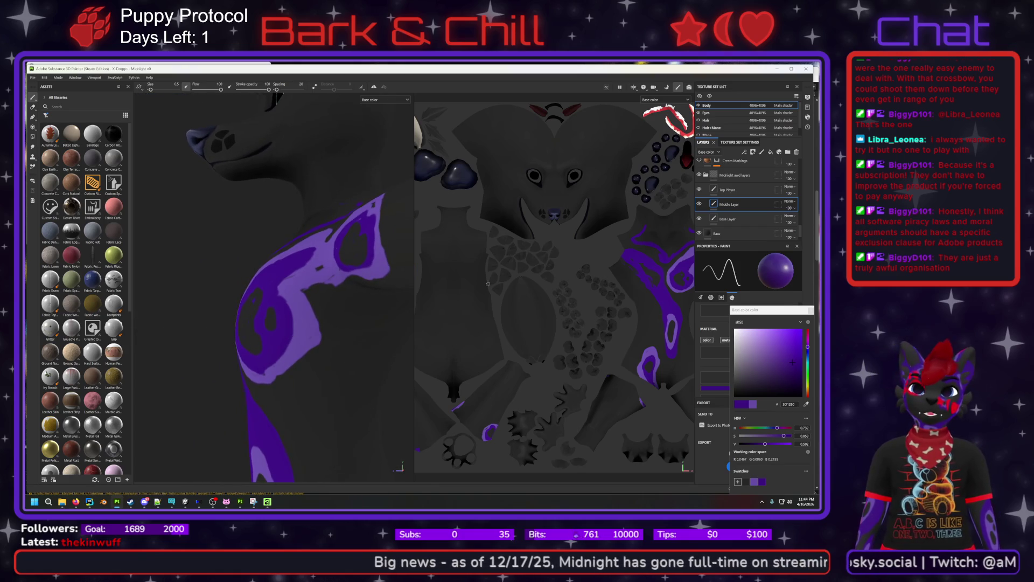
Erase the right edge of the Base Layer's purple paint.
left_click(33, 108)
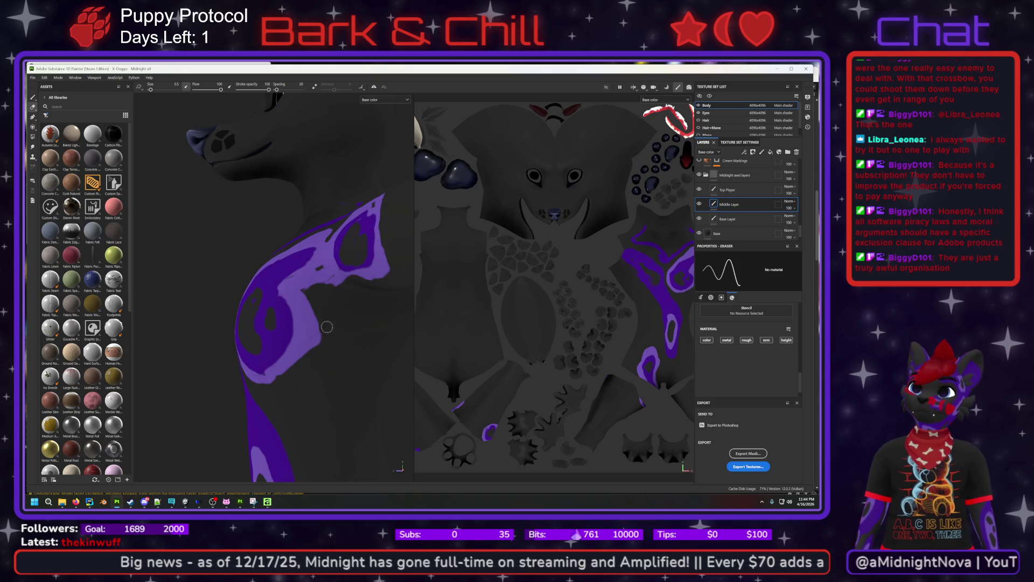
left_click(709, 219)
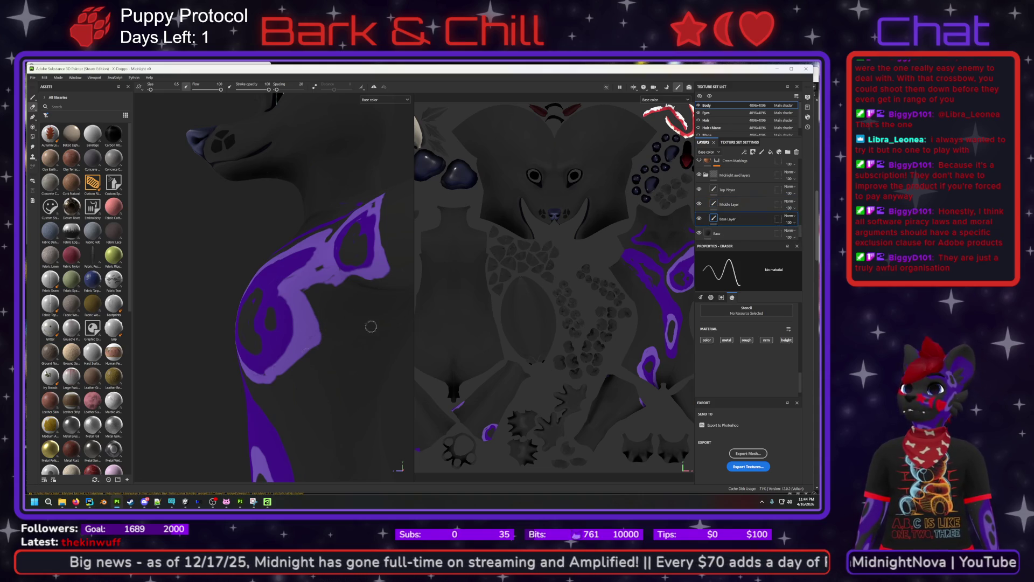
mouse_move(320, 322)
left_mouse_down()
mouse_move(313, 364)
mouse_move(320, 311)
mouse_move(318, 320)
left_mouse_up()
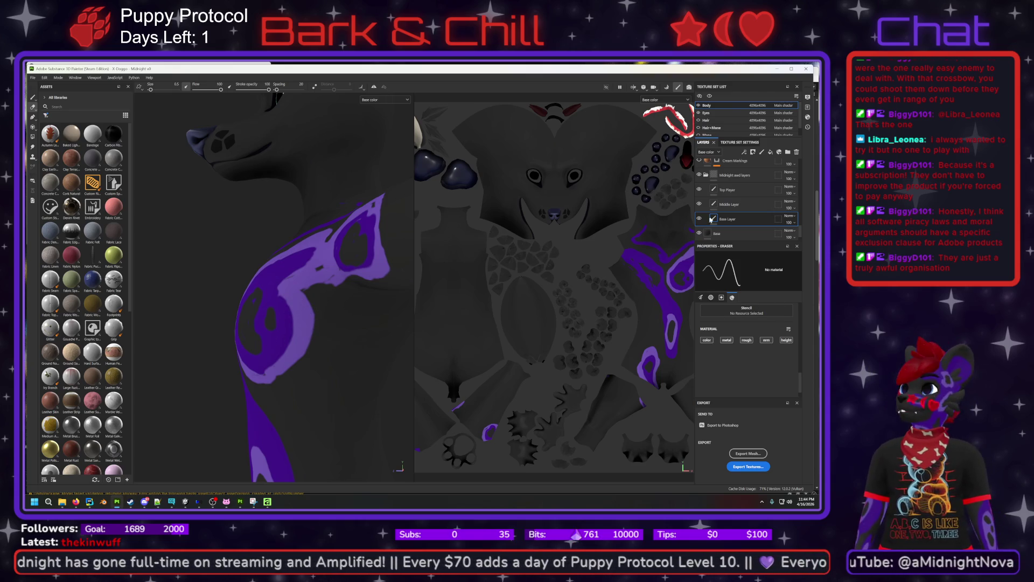
Switch to the brush with light purple 664EA5 and move the colour picker off the model.
left_click(33, 97)
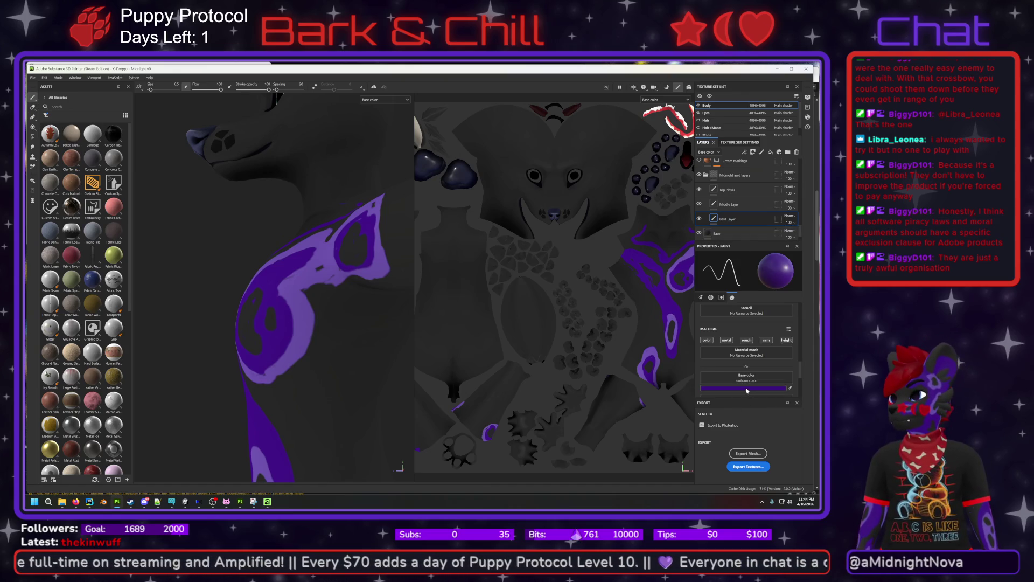
left_click(747, 388)
left_click(683, 482)
mouse_move(697, 314)
left_mouse_down()
mouse_move(845, 280)
mouse_move(851, 312)
mouse_move(803, 330)
mouse_move(408, 324)
mouse_move(581, 323)
left_mouse_up()
key("Escape")
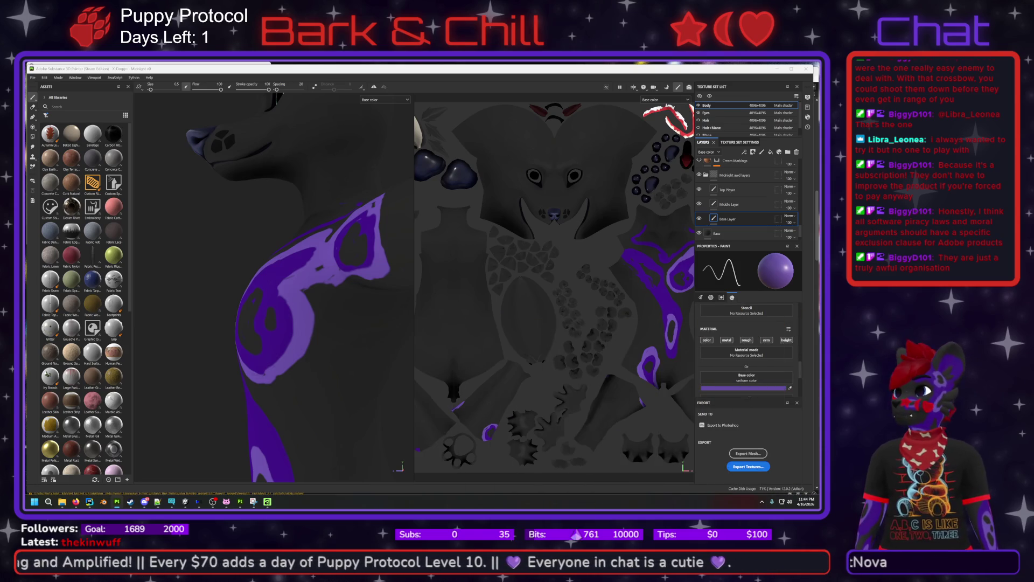
left_click(744, 387)
mouse_move(811, 305)
left_mouse_down()
mouse_move(754, 307)
mouse_move(764, 302)
mouse_move(758, 312)
left_mouse_up()
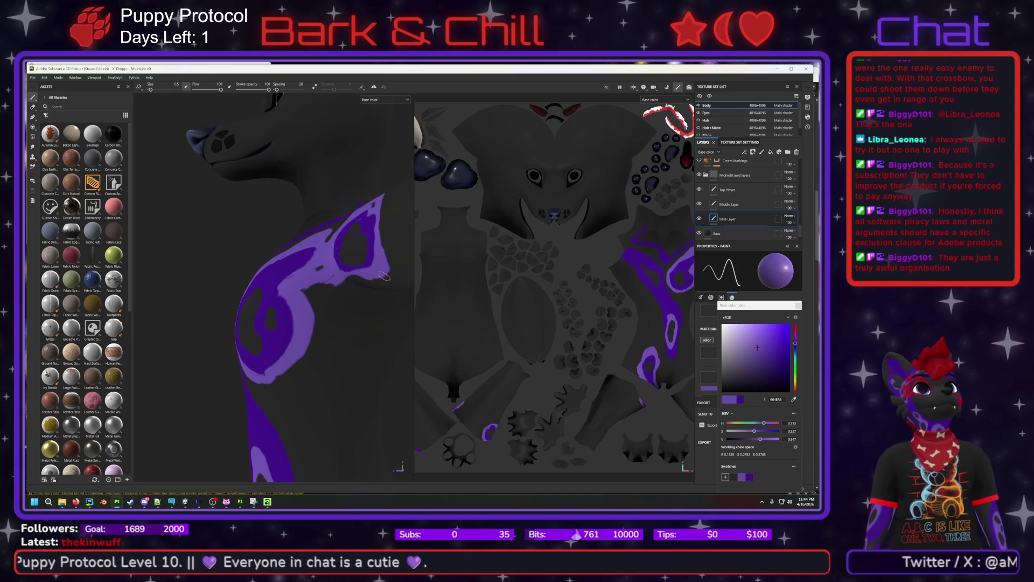
mouse_move(312, 308)
left_mouse_down("alt")
mouse_move(342, 300)
mouse_move(388, 327)
mouse_move(375, 297)
mouse_move(358, 307)
mouse_move(331, 295)
mouse_move(365, 300)
mouse_move(393, 330)
mouse_move(381, 288)
mouse_move(365, 307)
mouse_move(312, 300)
mouse_move(378, 306)
mouse_move(330, 305)
mouse_move(330, 316)
left_mouse_up("alt")
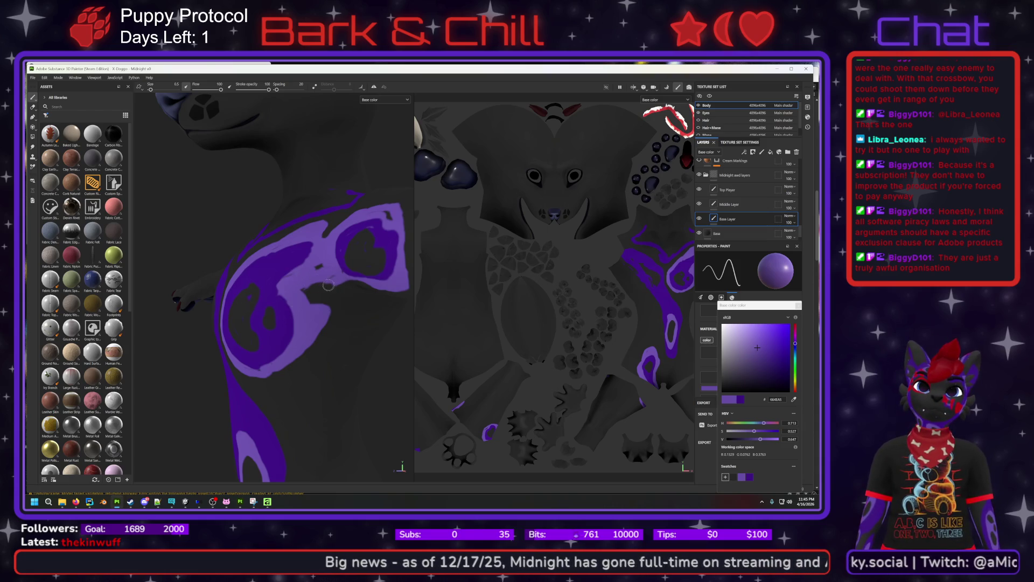
left_click(33, 108)
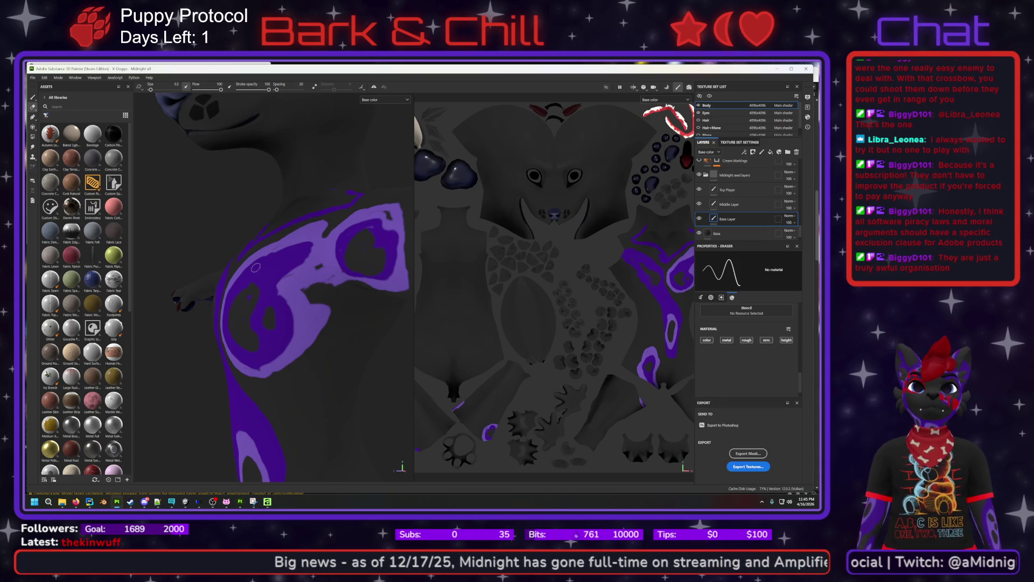
Erase a stray bit of the purple shoulder patch, then minimize Painter to reveal the desktop.
mouse_move(321, 278)
left_mouse_down()
mouse_move(339, 290)
mouse_move(318, 280)
mouse_move(324, 288)
left_mouse_up()
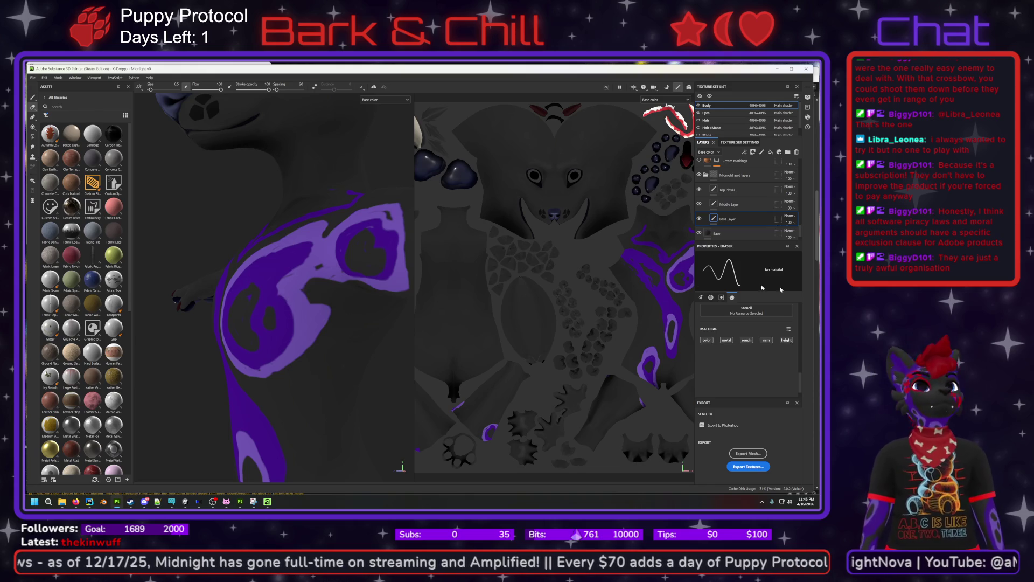
left_click(32, 99)
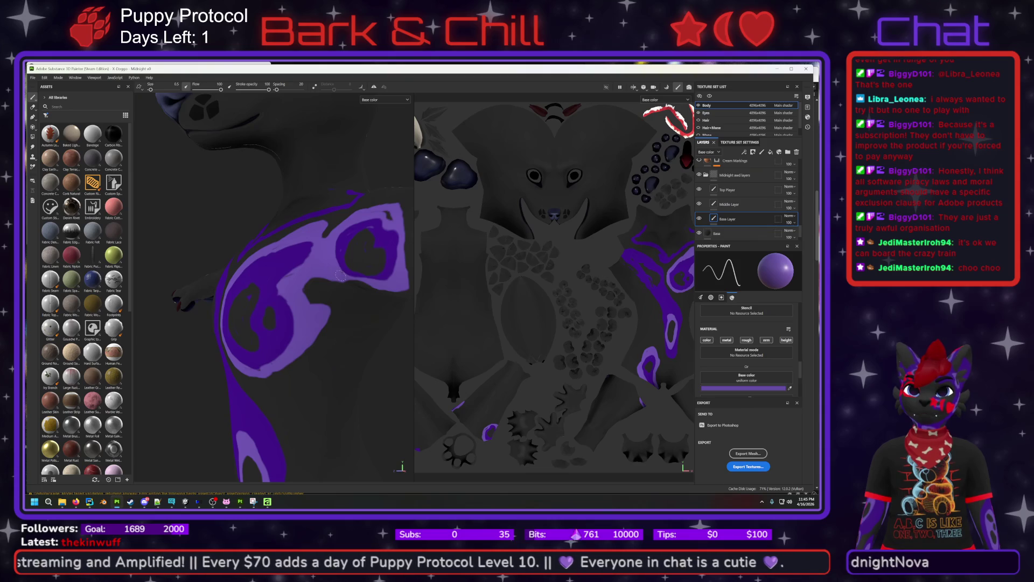
left_click_drag(363, 316, 426, 277, "alt")
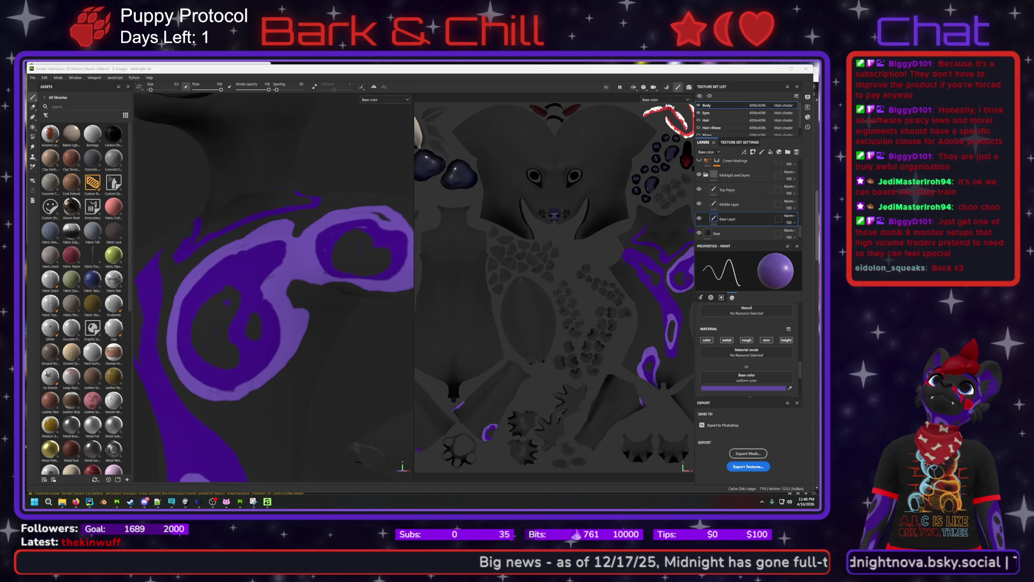
key("super+d")
key("super+d")
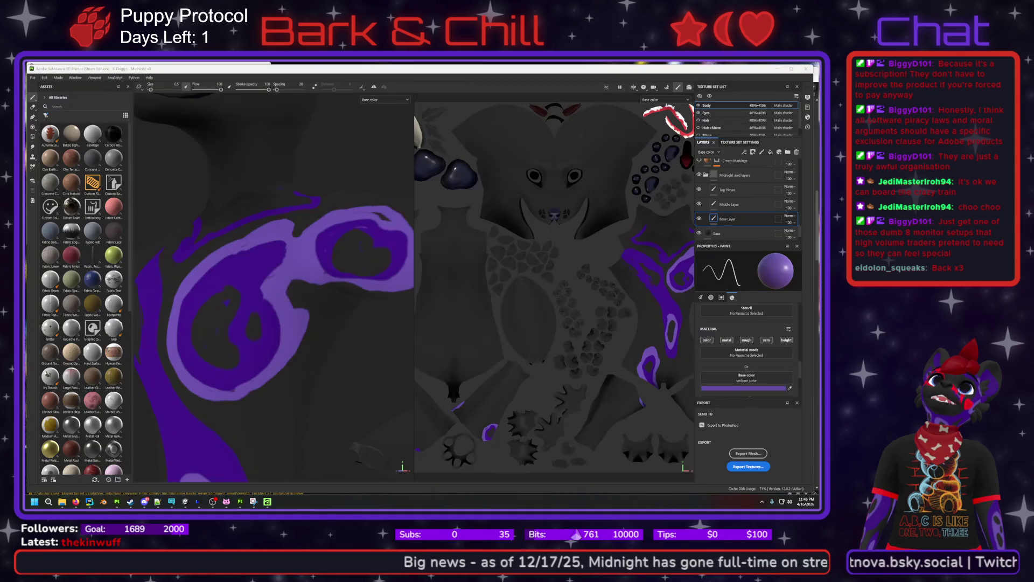
Browse from emission dark up to 3d_projects, into Avatars > textures, review the files, then close Explorer.
left_click(62, 501)
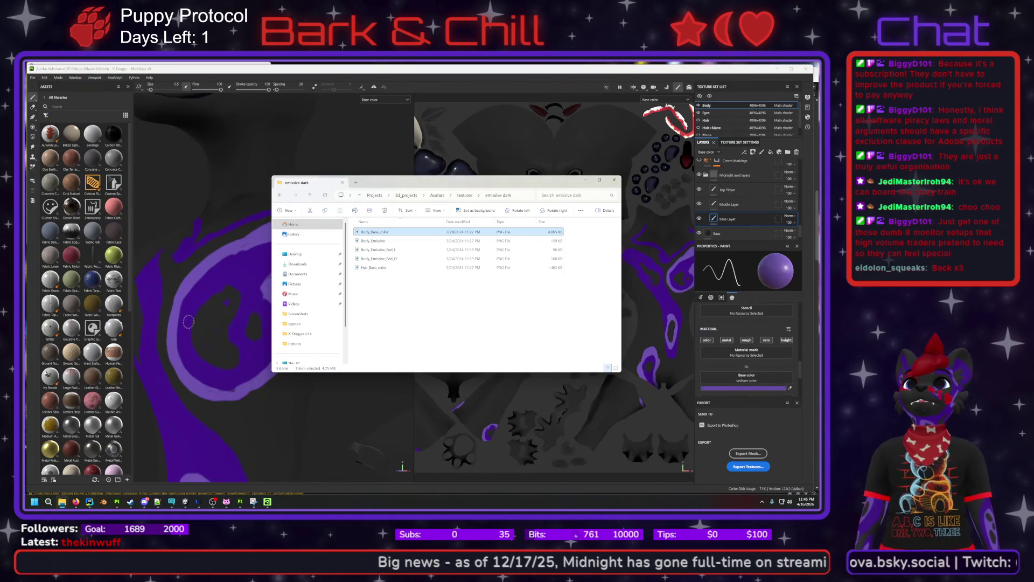
left_click_drag(338, 195, 405, 192)
key("alt+Up")
key("alt+Up")
key("alt+Up")
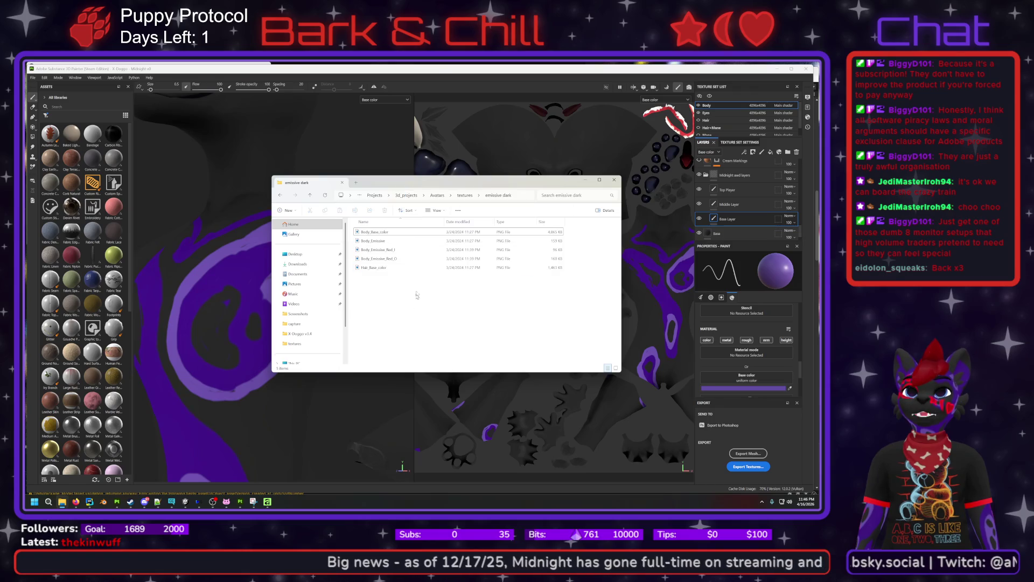
double_click(399, 240)
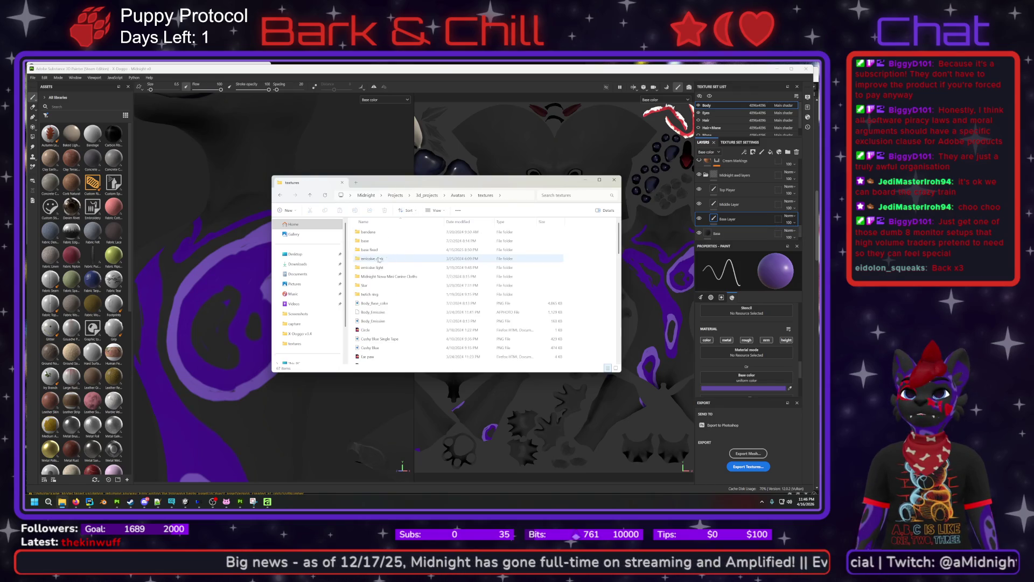
double_click(388, 258)
scroll(425, 326, "up", 1)
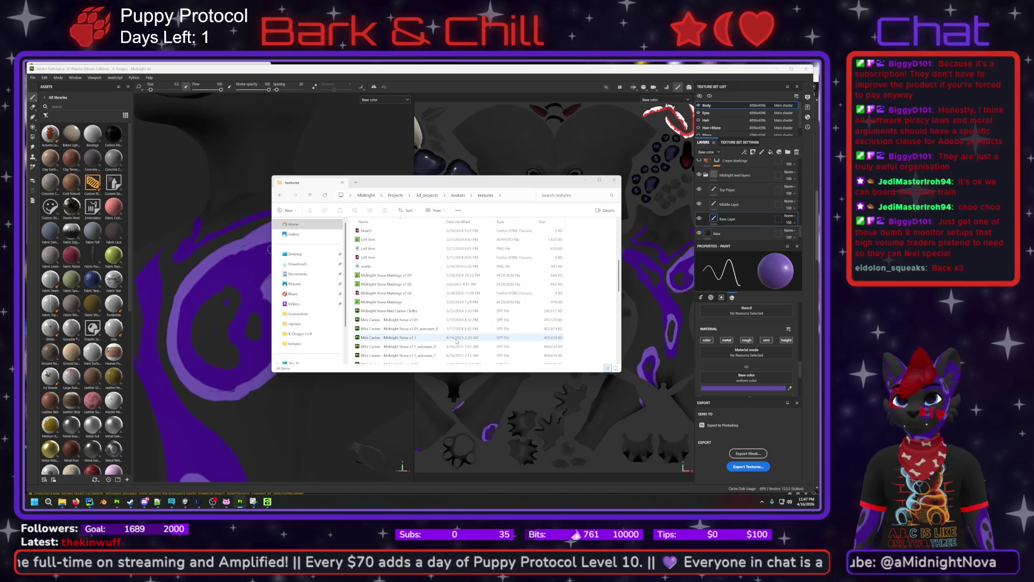
scroll(459, 340, "down", 1)
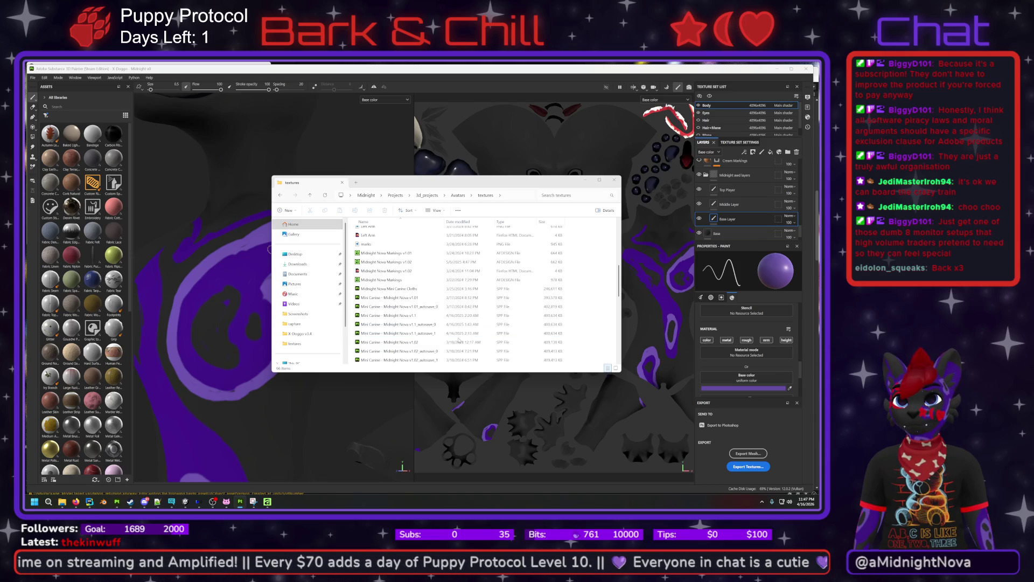
scroll(459, 340, "down", 1)
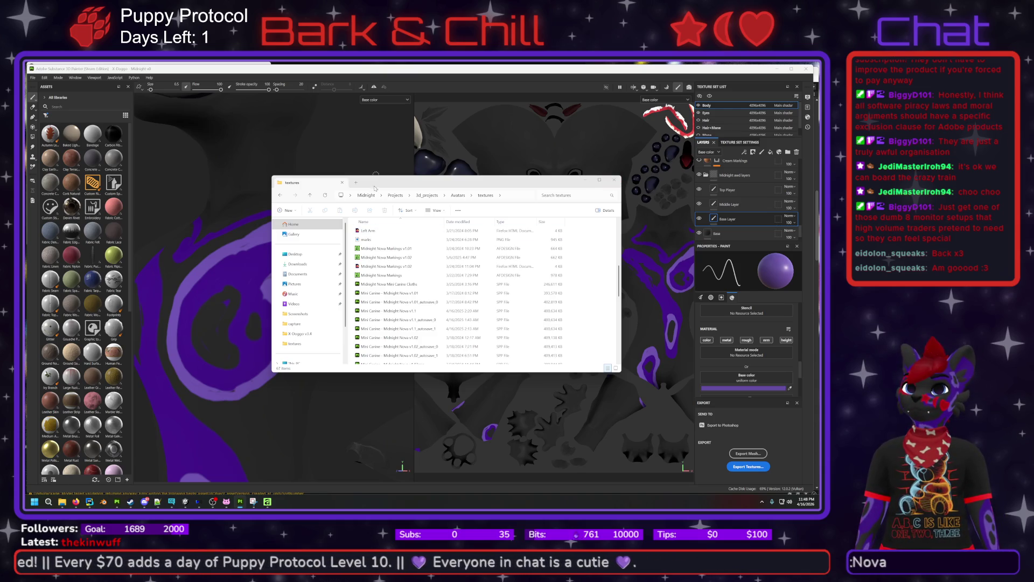
left_click(343, 184)
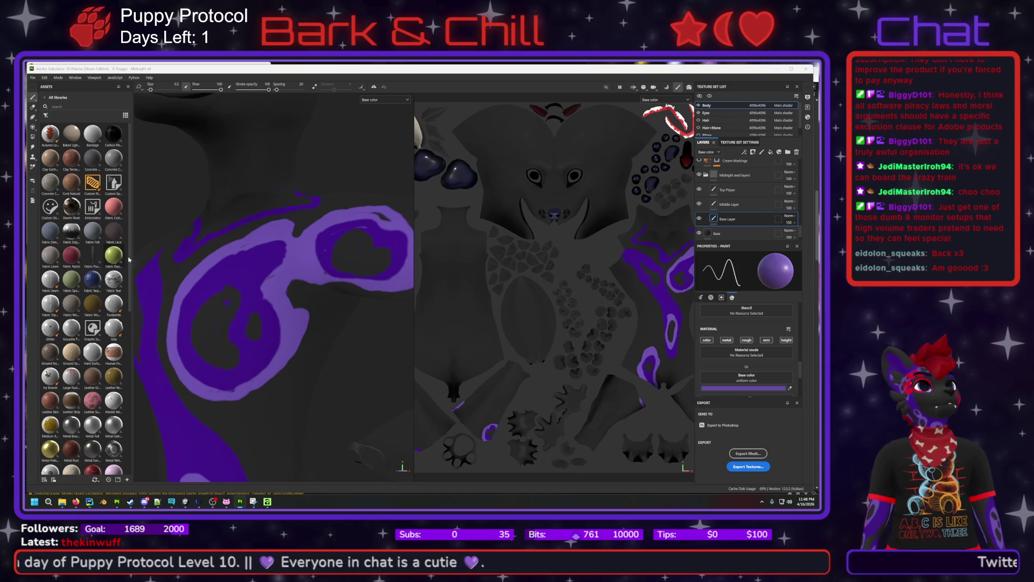
Orbit to the neck marking and open the Base color picker for the paint.
mouse_move(350, 342)
left_mouse_down("alt")
mouse_move(302, 297)
mouse_move(336, 321)
mouse_move(306, 338)
mouse_move(291, 312)
left_mouse_up("alt")
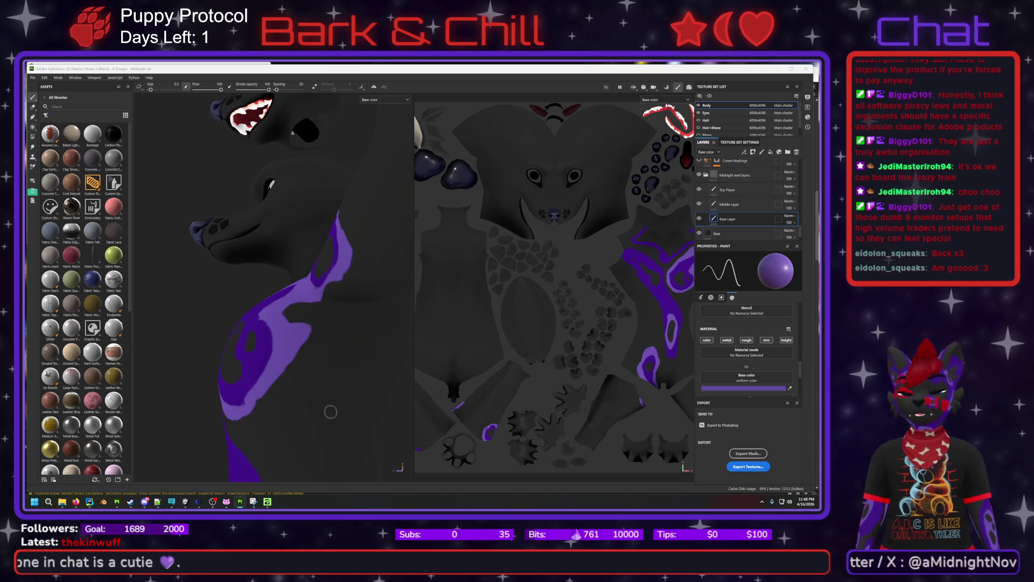
left_click(759, 388)
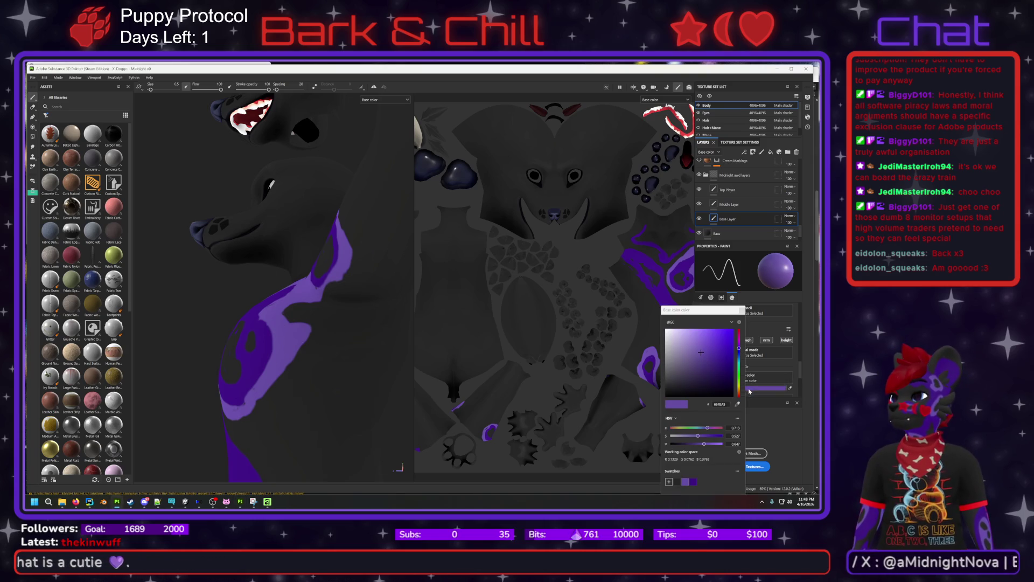
Pick the second swatch to set the base colour to dark purple 3D1280.
left_click(693, 482)
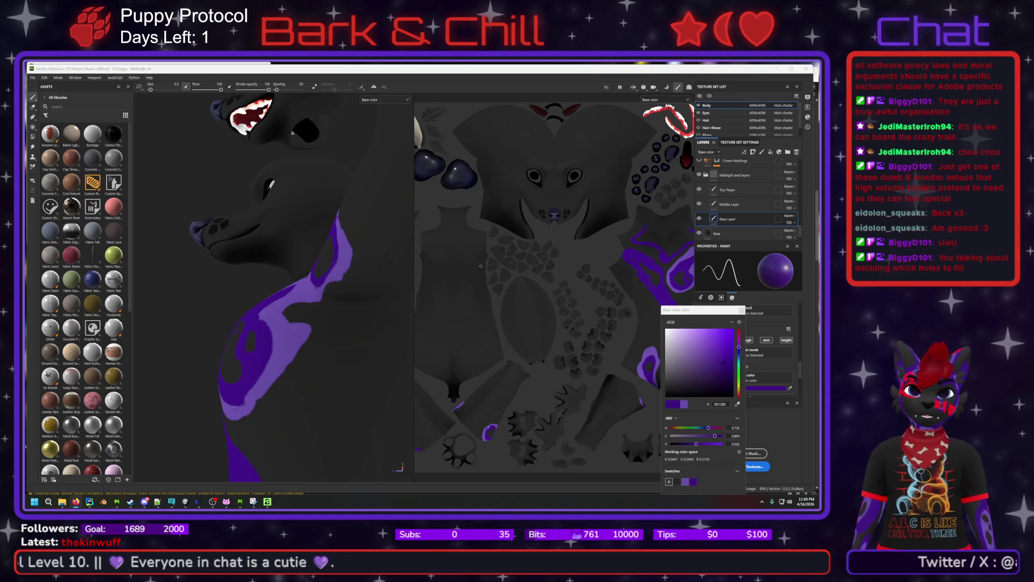
Paint two dark purple strokes across the avatar's neck to extend the ring marking.
mouse_move(258, 415)
left_mouse_down("alt")
mouse_move(323, 432)
mouse_move(283, 422)
mouse_move(316, 399)
mouse_move(288, 376)
mouse_move(299, 325)
mouse_move(293, 406)
left_mouse_up("alt")
middle_click_drag(292, 405, 300, 360, "alt")
mouse_move(300, 360)
left_mouse_down("alt")
mouse_move(304, 342)
mouse_move(261, 337)
mouse_move(246, 315)
mouse_move(296, 332)
left_mouse_up("alt")
scroll(296, 332, "up", 3)
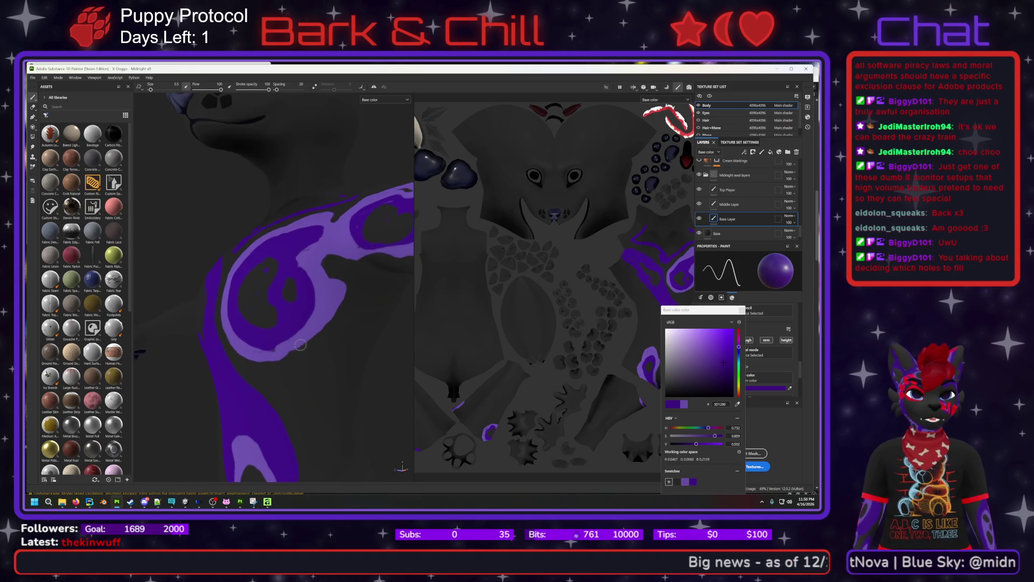
mouse_move(325, 323)
left_mouse_down("alt")
mouse_move(339, 318)
mouse_move(348, 338)
mouse_move(324, 307)
mouse_move(239, 282)
left_mouse_up("alt")
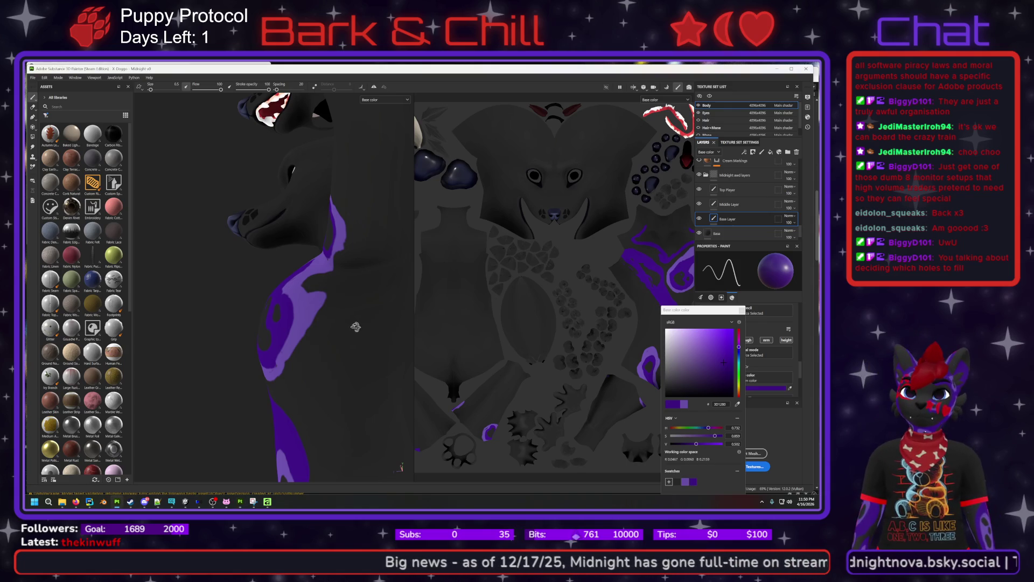
mouse_move(370, 320)
left_mouse_down("alt")
mouse_move(364, 308)
mouse_move(356, 322)
mouse_move(375, 319)
left_mouse_up("alt")
middle_click_drag(374, 319, 326, 330, "alt")
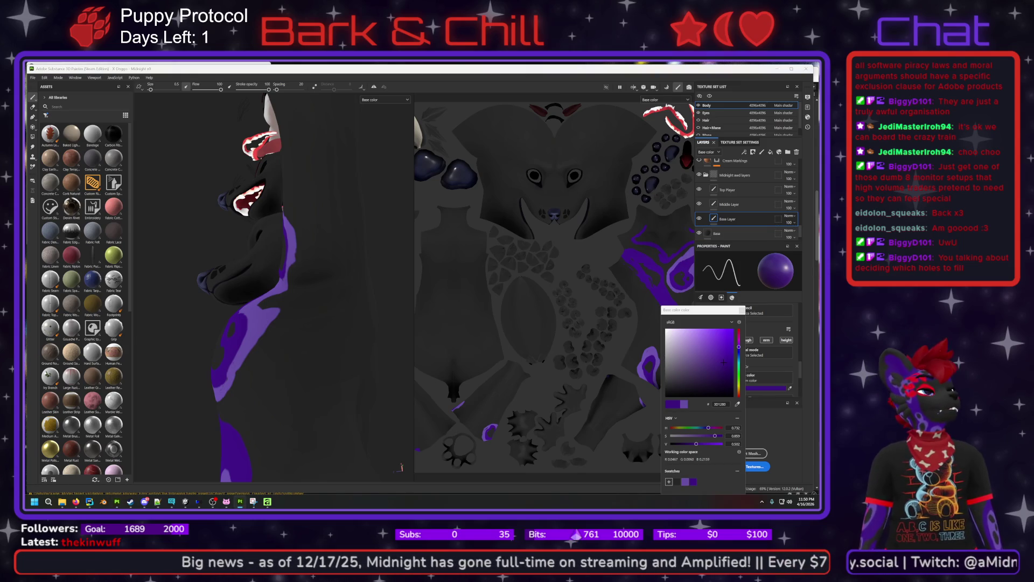
left_click_drag(289, 329, 312, 305, "alt")
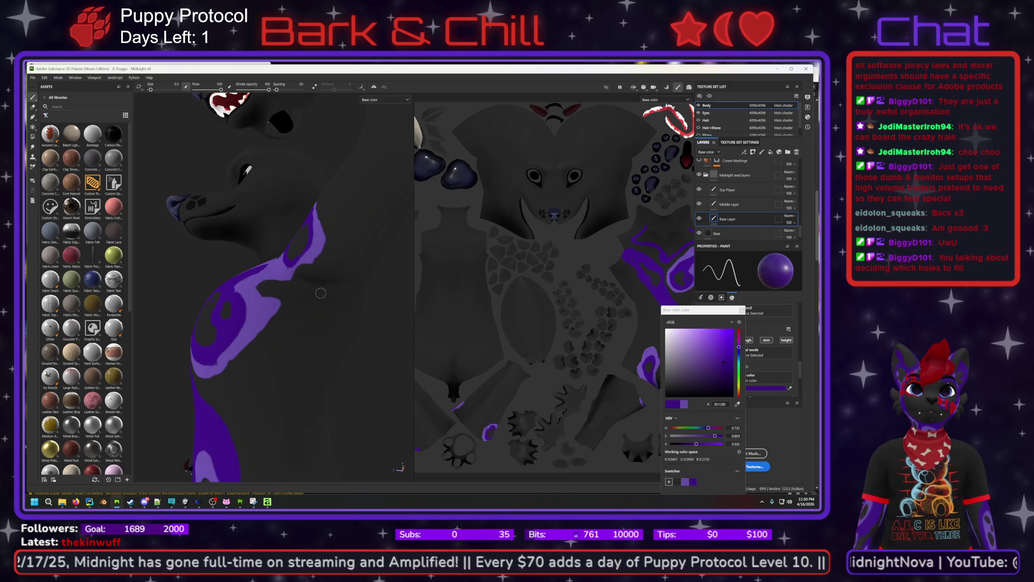
left_click_drag(320, 293, 296, 300)
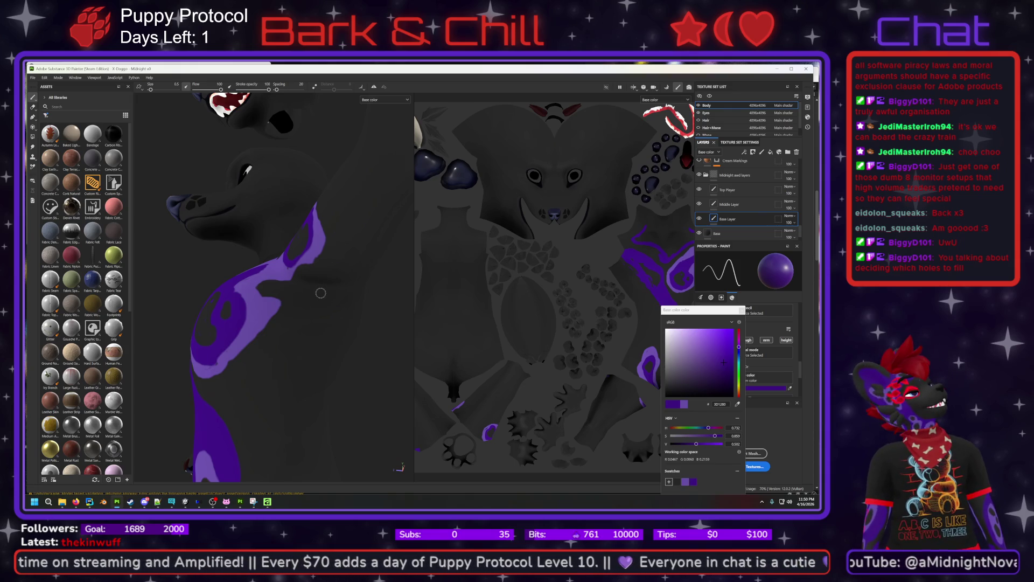
mouse_move(322, 293)
left_mouse_down()
mouse_move(290, 297)
mouse_move(308, 328)
mouse_move(338, 286)
left_mouse_up()
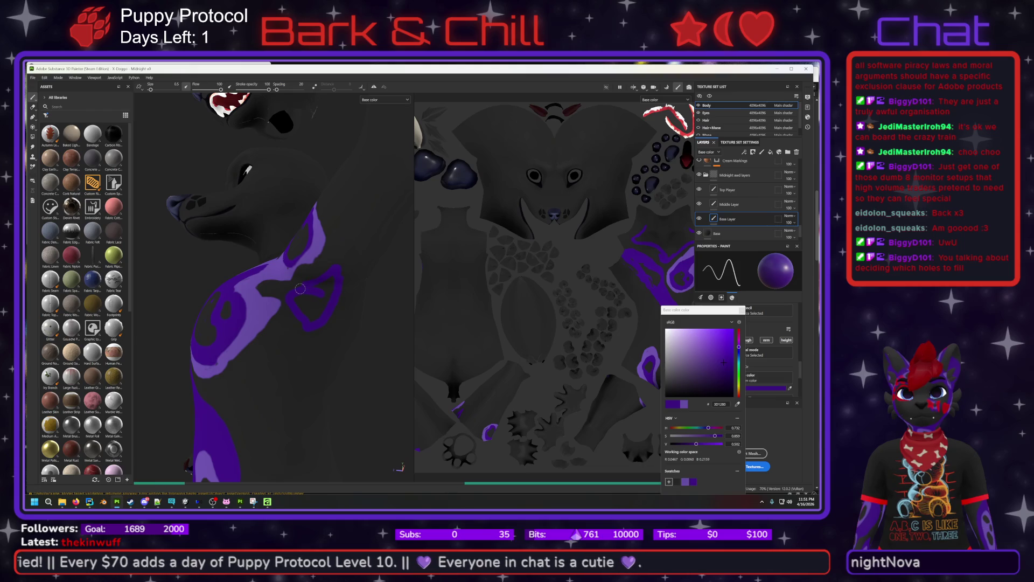
mouse_move(348, 325)
left_mouse_down("alt")
mouse_move(316, 313)
mouse_move(337, 327)
mouse_move(325, 317)
mouse_move(370, 265)
left_mouse_up("alt")
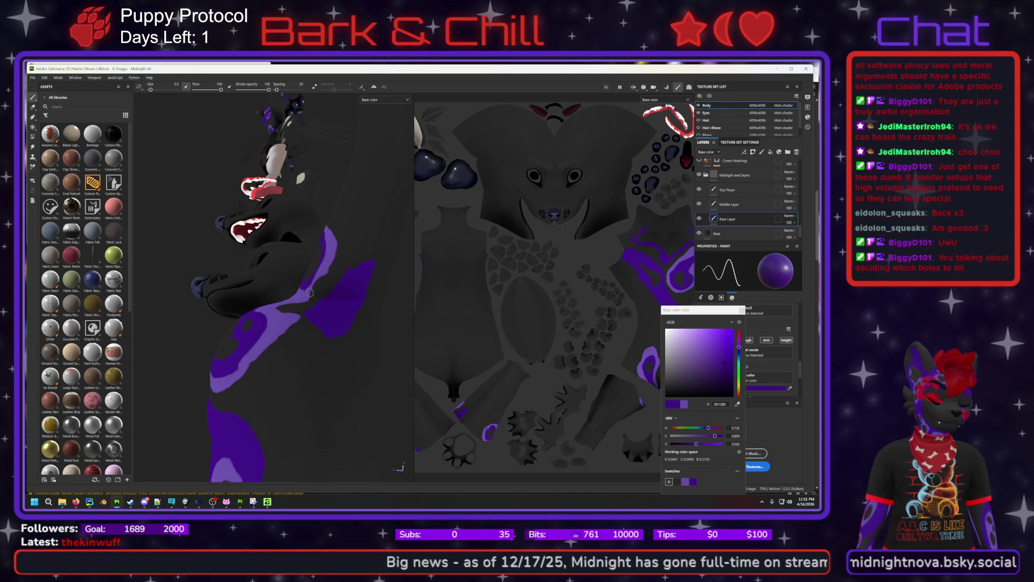
left_click_drag(316, 310, 329, 312, "alt")
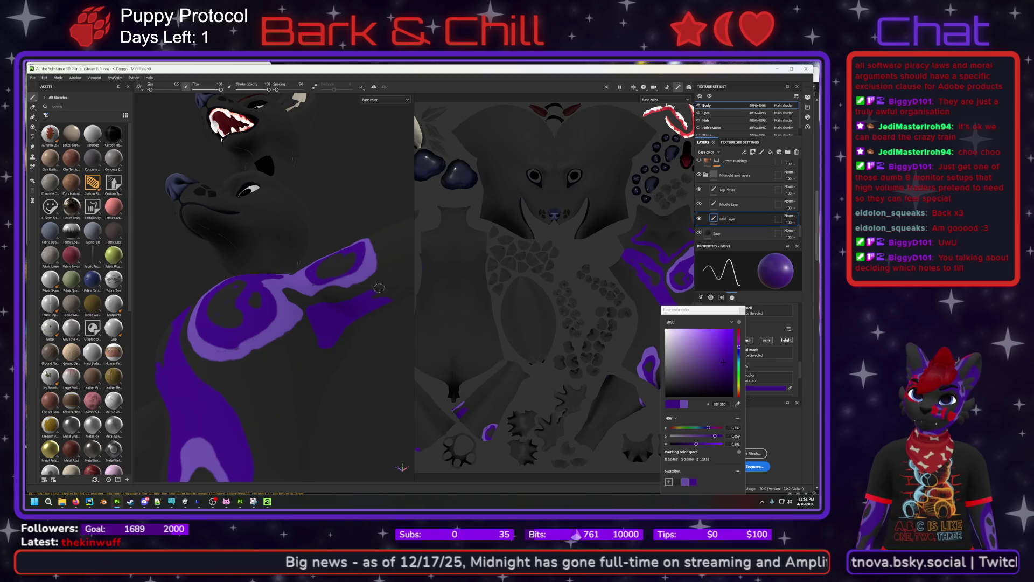
Add a diagonal purple stroke on the chest, then zoom in close on the shoulder marking.
left_click_drag(386, 299, 370, 284, "alt")
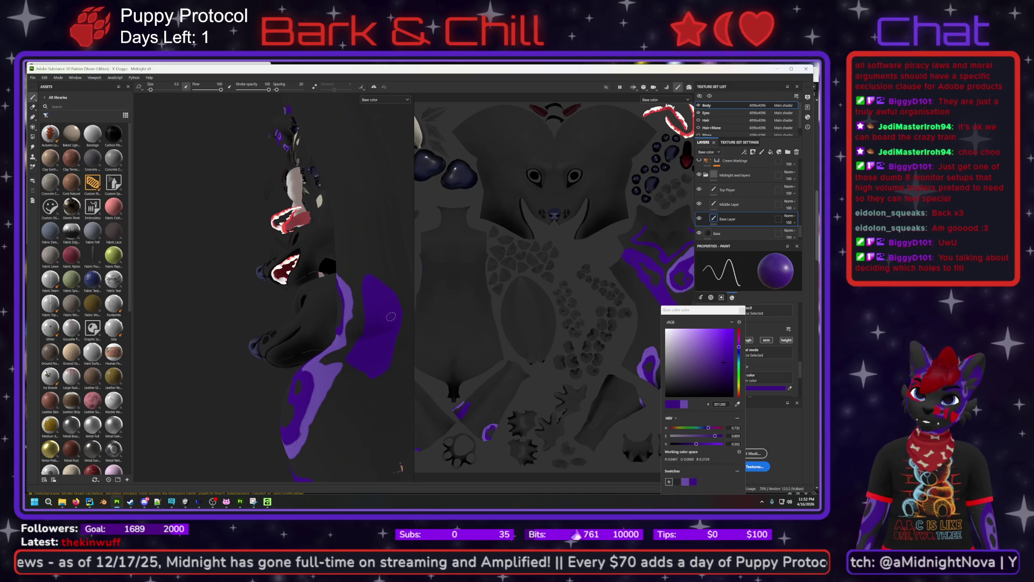
mouse_move(359, 360)
left_mouse_down("alt")
mouse_move(360, 429)
mouse_move(344, 379)
left_mouse_up("alt")
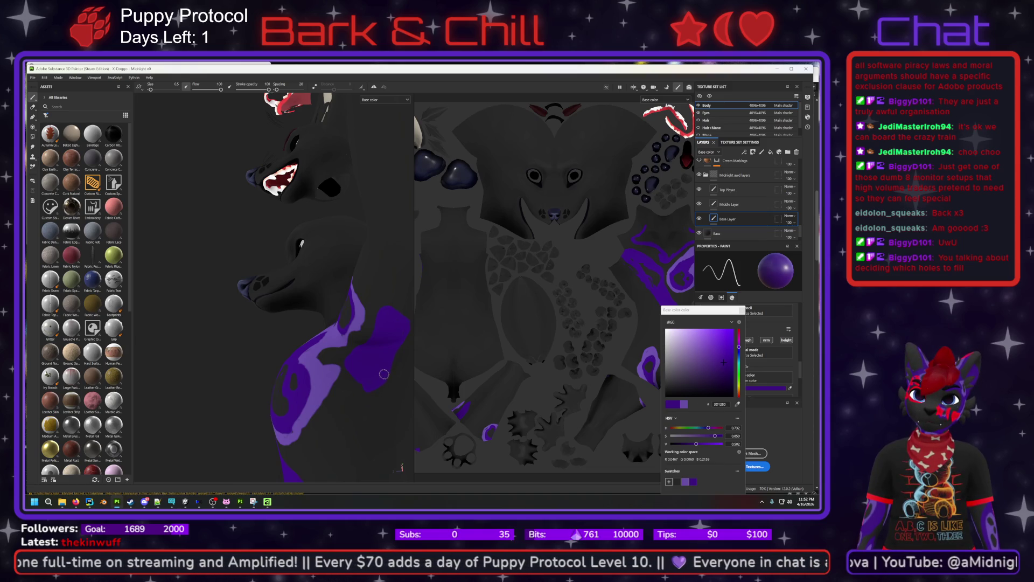
left_click_drag(383, 377, 348, 429)
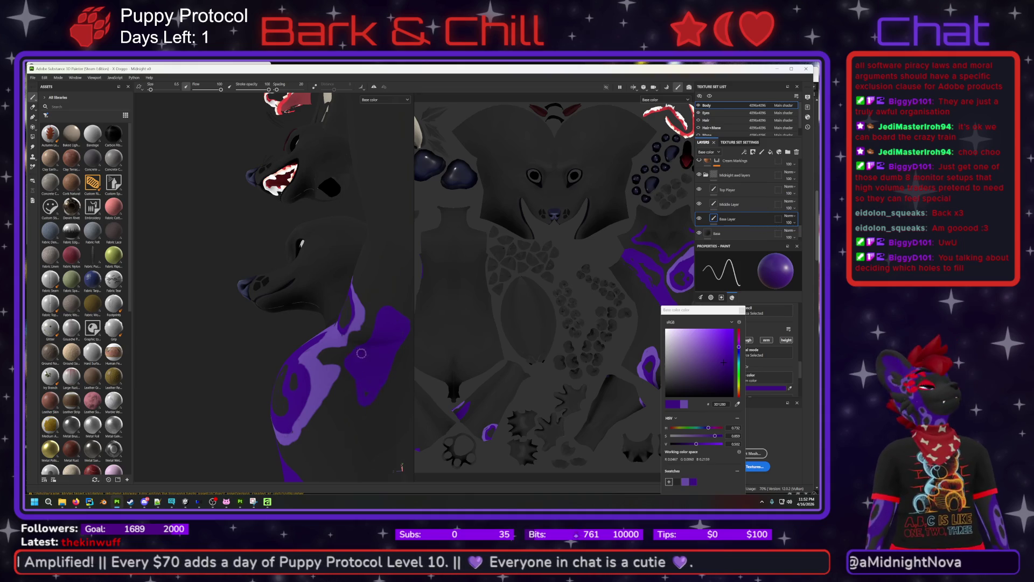
mouse_move(346, 384)
left_mouse_down("alt")
mouse_move(320, 363)
mouse_move(376, 370)
mouse_move(353, 355)
mouse_move(347, 366)
mouse_move(378, 371)
mouse_move(343, 354)
mouse_move(380, 393)
left_mouse_up("alt")
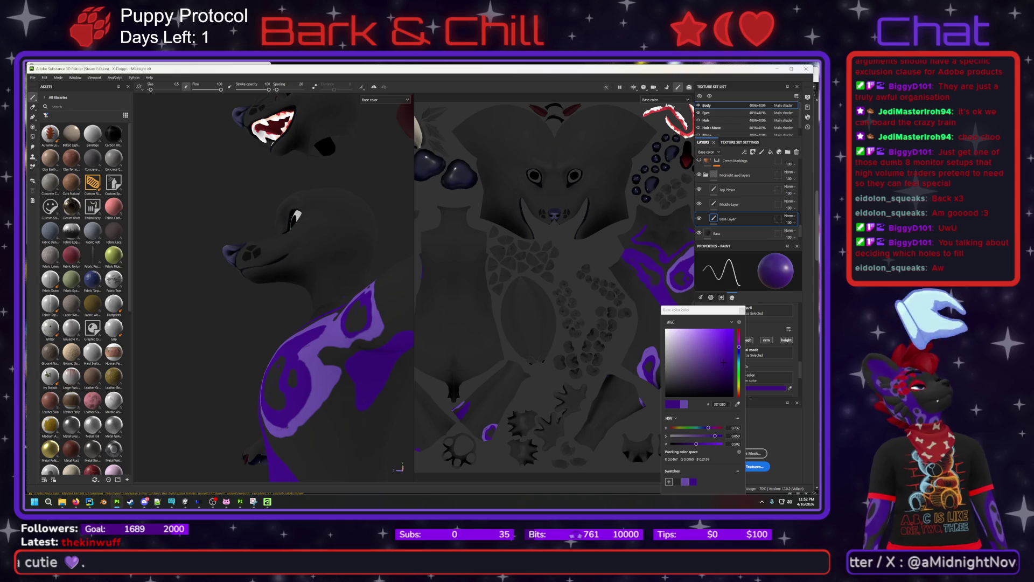
mouse_move(365, 409)
left_mouse_down("alt")
mouse_move(397, 427)
mouse_move(308, 291)
mouse_move(310, 278)
left_mouse_up("alt")
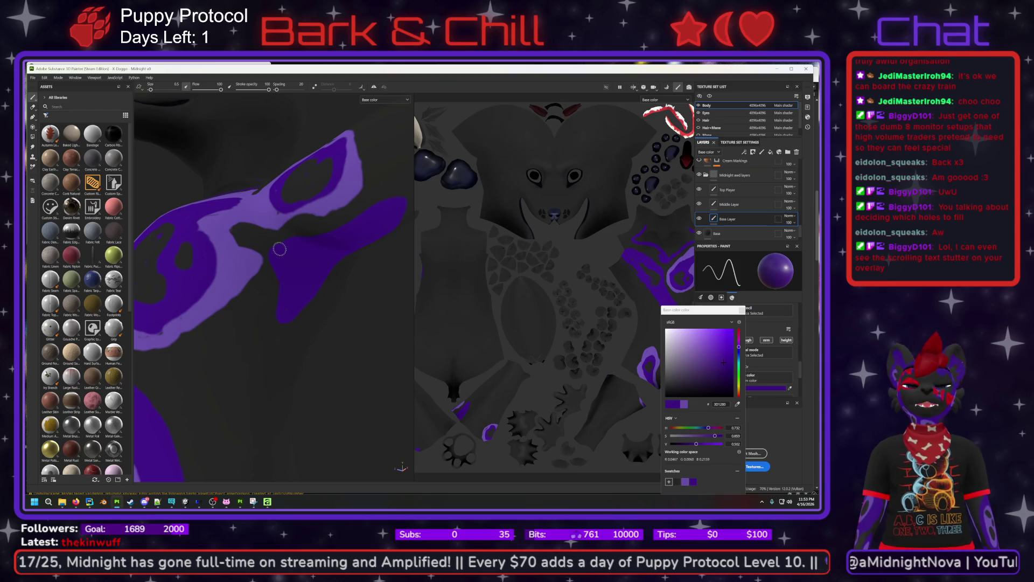
Switch from the Paint tool to the Eraser on the Base Layer.
mouse_move(345, 275)
left_mouse_down("alt")
mouse_move(282, 231)
mouse_move(306, 217)
mouse_move(336, 243)
mouse_move(242, 248)
mouse_move(183, 272)
mouse_move(357, 259)
mouse_move(350, 275)
mouse_move(318, 285)
left_mouse_up("alt")
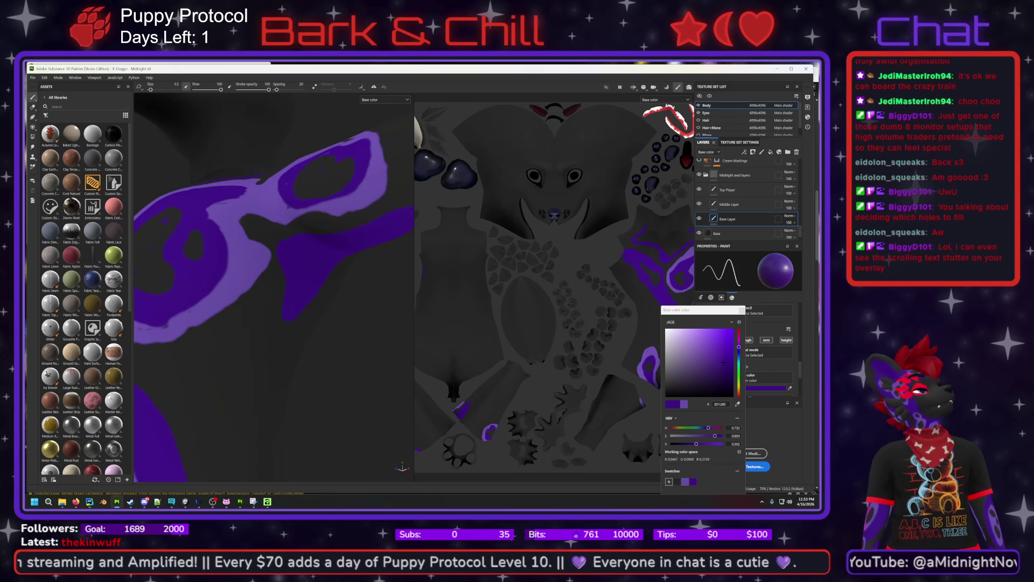
left_click_drag(282, 261, 284, 269, "alt")
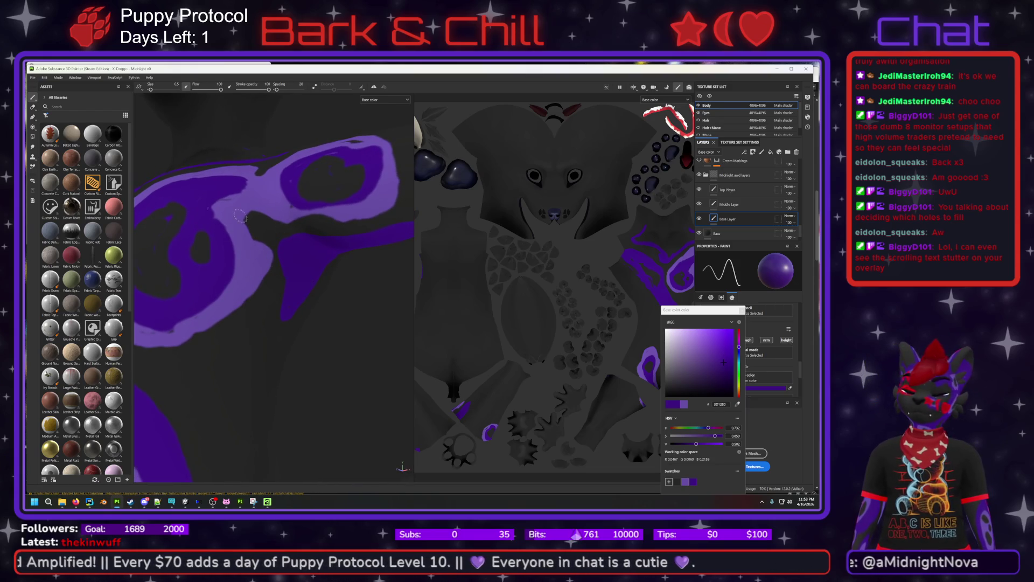
key("e")
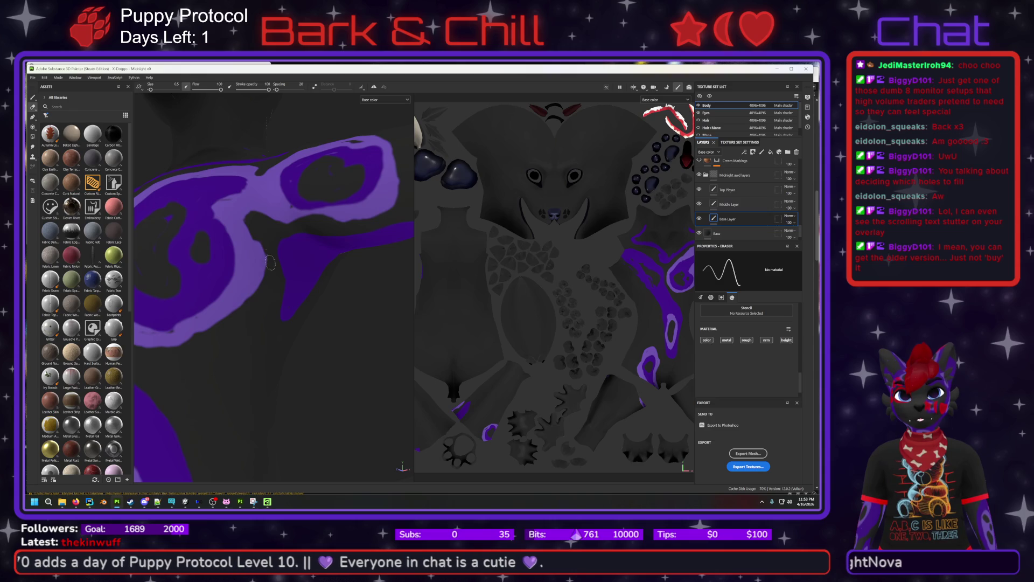
mouse_move(258, 307)
left_mouse_down("alt")
mouse_move(279, 291)
mouse_move(270, 293)
mouse_move(242, 247)
left_mouse_up("alt")
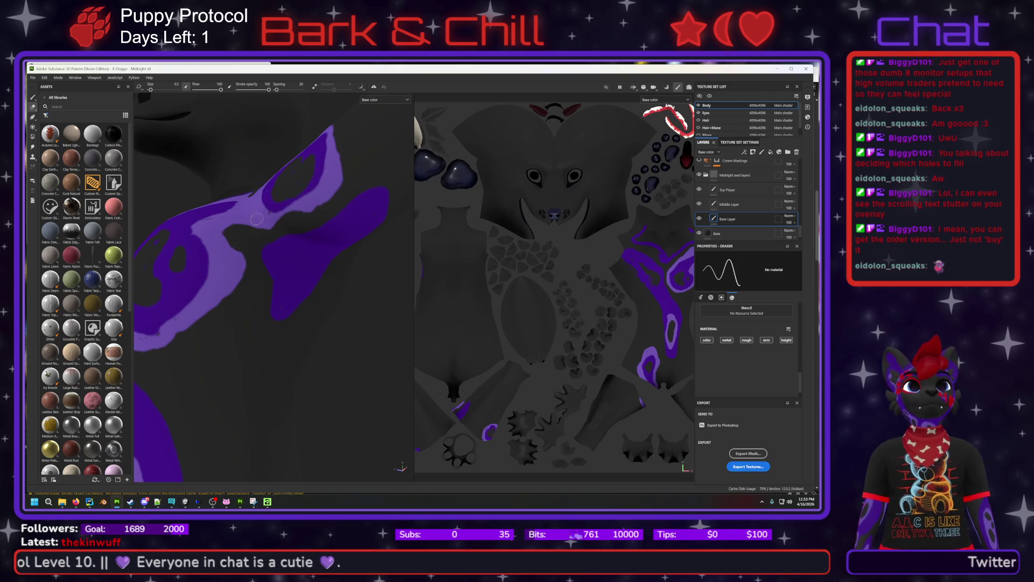
left_click(33, 98)
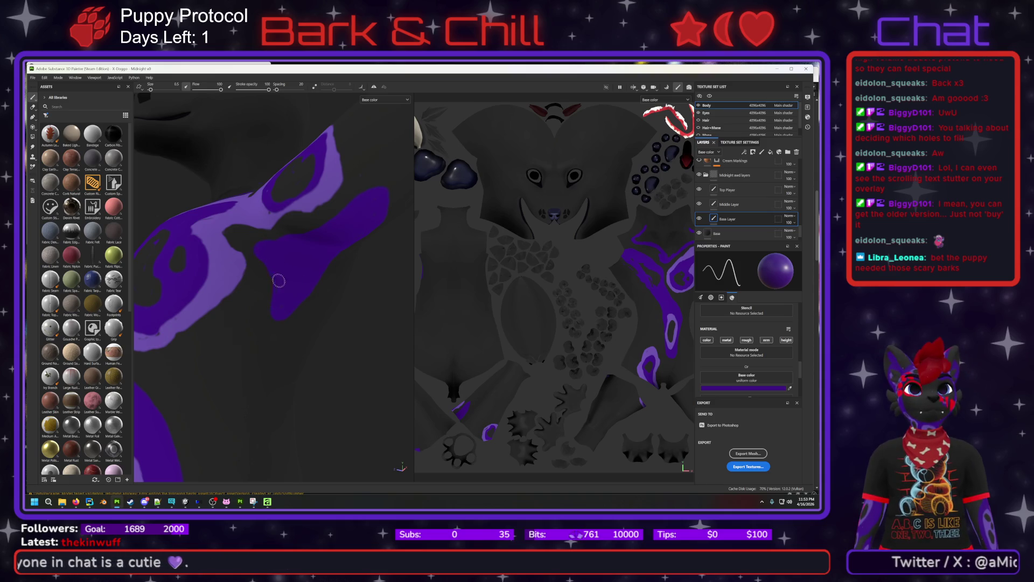
left_click(32, 108)
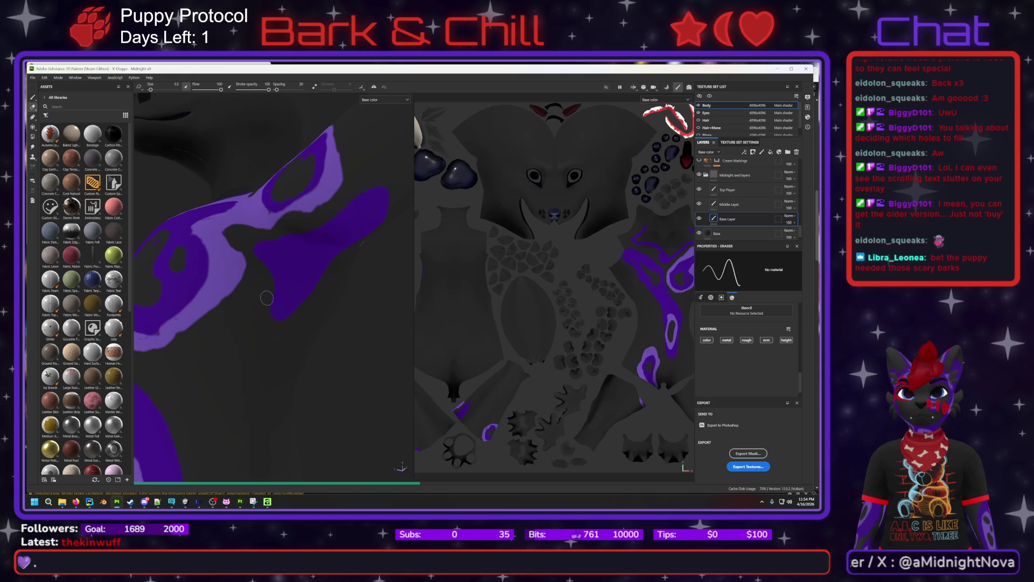
Orbit, pan and zoom around the purple ring markings to inspect them from several angles.
mouse_move(173, 307)
left_mouse_down("alt")
mouse_move(143, 293)
mouse_move(162, 324)
mouse_move(215, 342)
mouse_move(205, 347)
mouse_move(177, 349)
mouse_move(372, 220)
left_mouse_up("alt")
middle_click_drag(371, 220, 334, 191, "alt")
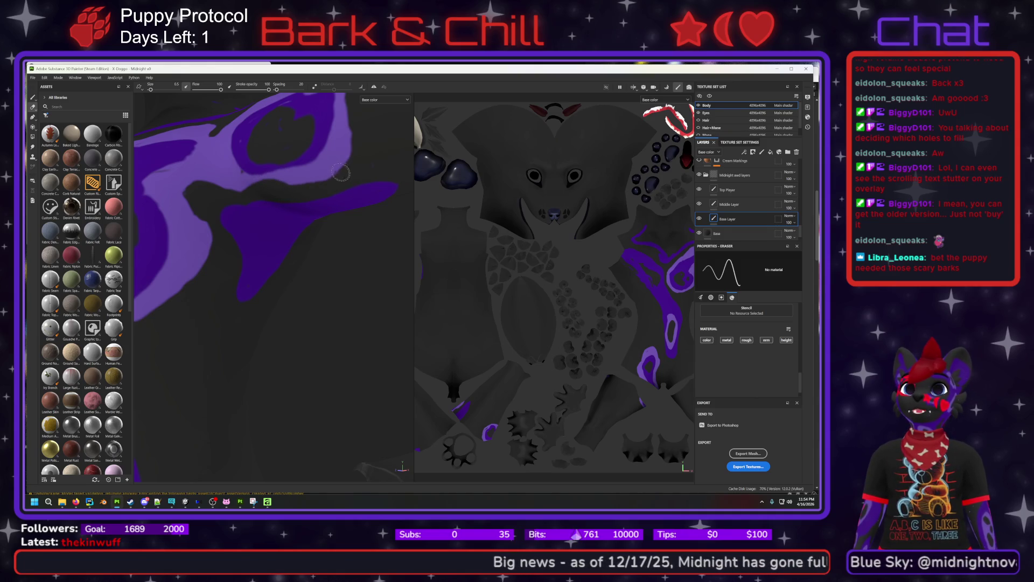
right_click_drag(211, 199, 254, 233, "alt")
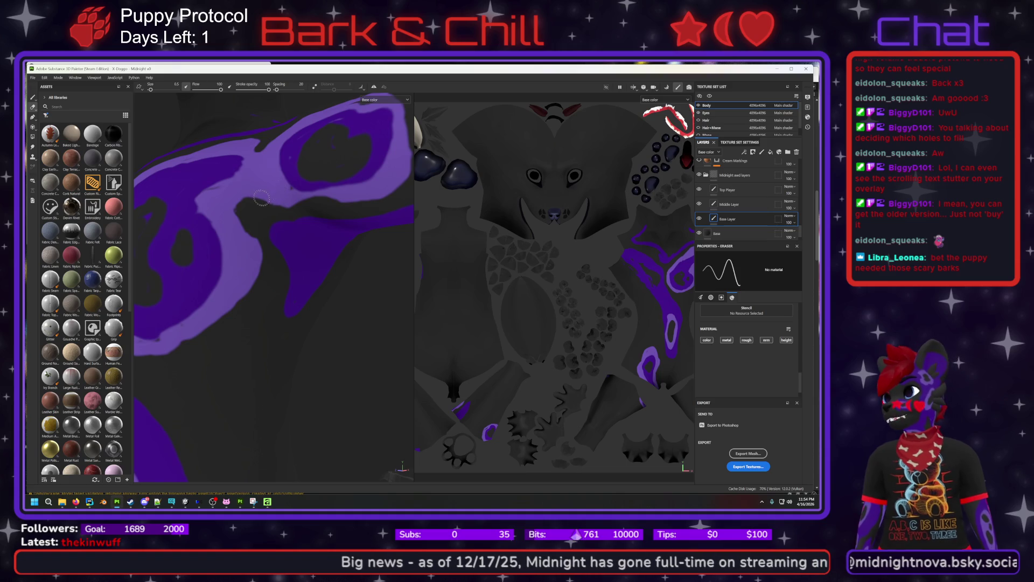
mouse_move(273, 268)
left_mouse_down("alt")
mouse_move(289, 282)
mouse_move(236, 257)
left_mouse_up("alt")
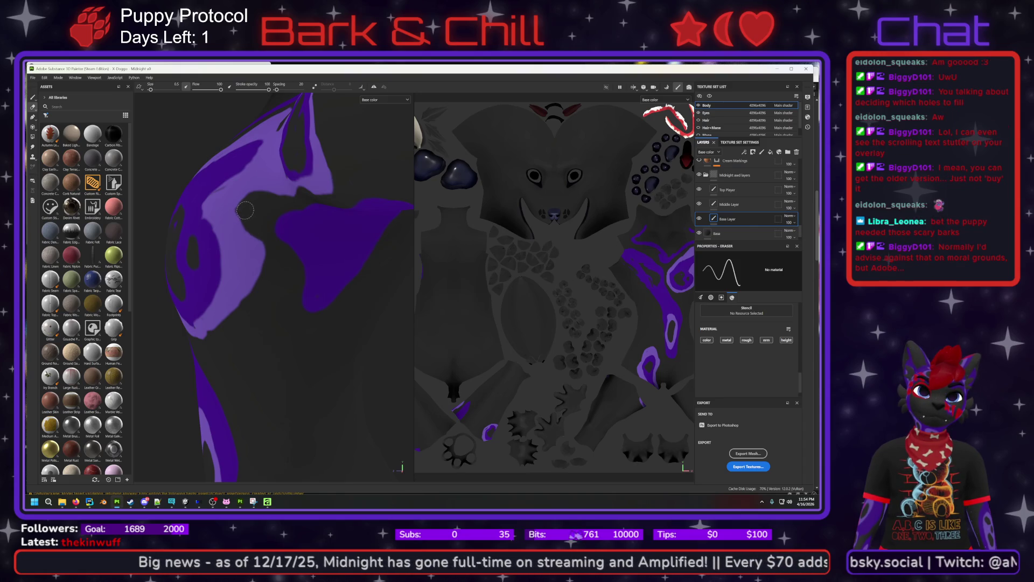
mouse_move(280, 245)
middle_mouse_down("alt")
mouse_move(333, 252)
mouse_move(291, 231)
middle_mouse_up("alt")
mouse_move(318, 247)
left_mouse_down("alt")
mouse_move(281, 178)
mouse_move(296, 189)
mouse_move(246, 195)
mouse_move(295, 213)
mouse_move(286, 188)
left_mouse_up("alt")
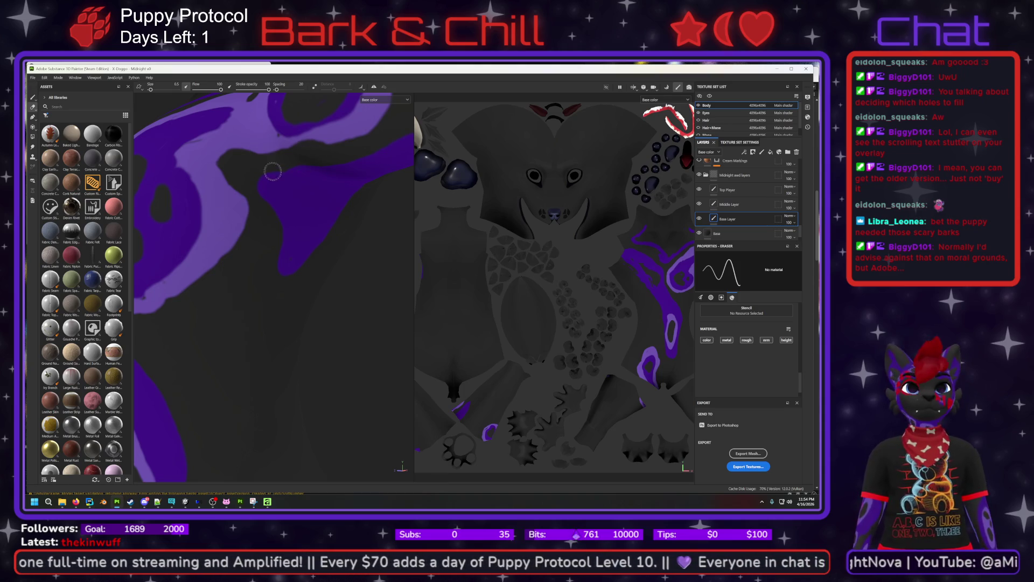
mouse_move(301, 158)
left_mouse_down("alt")
mouse_move(358, 162)
mouse_move(344, 163)
left_mouse_up("alt")
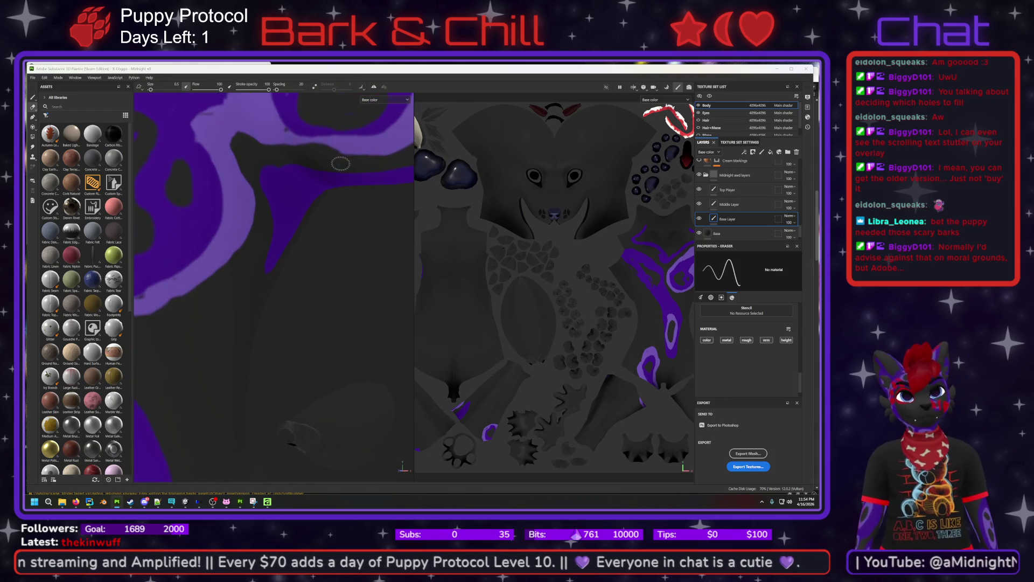
key("ctrl+shift+Escape")
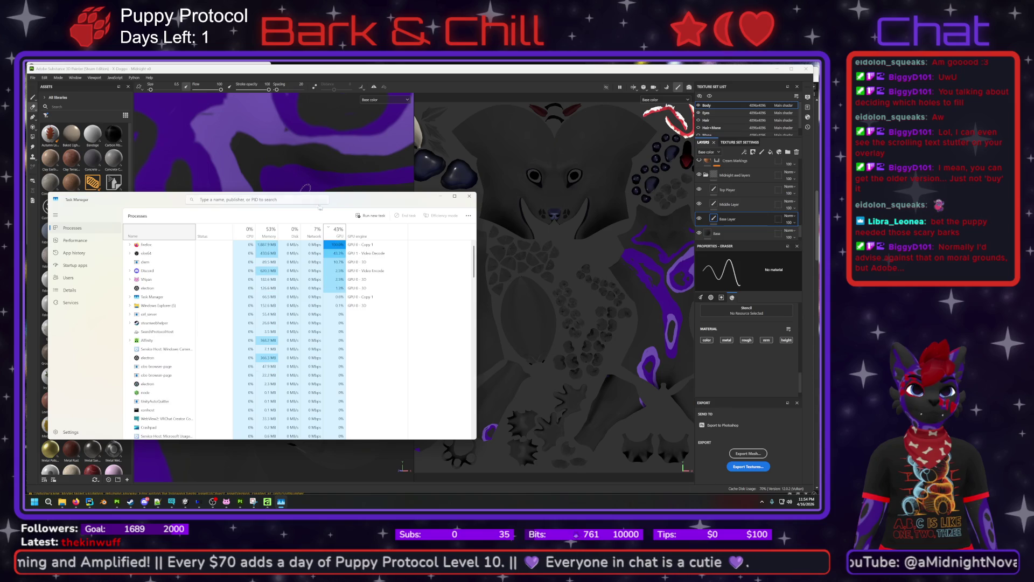
left_click_drag(350, 201, 916, 313)
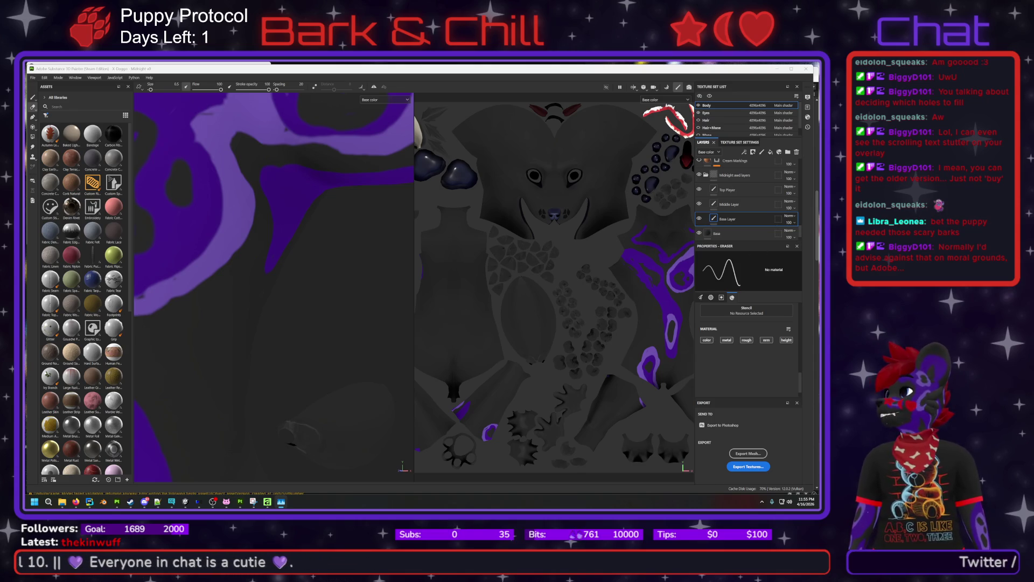
key("ctrl+shift+Escape")
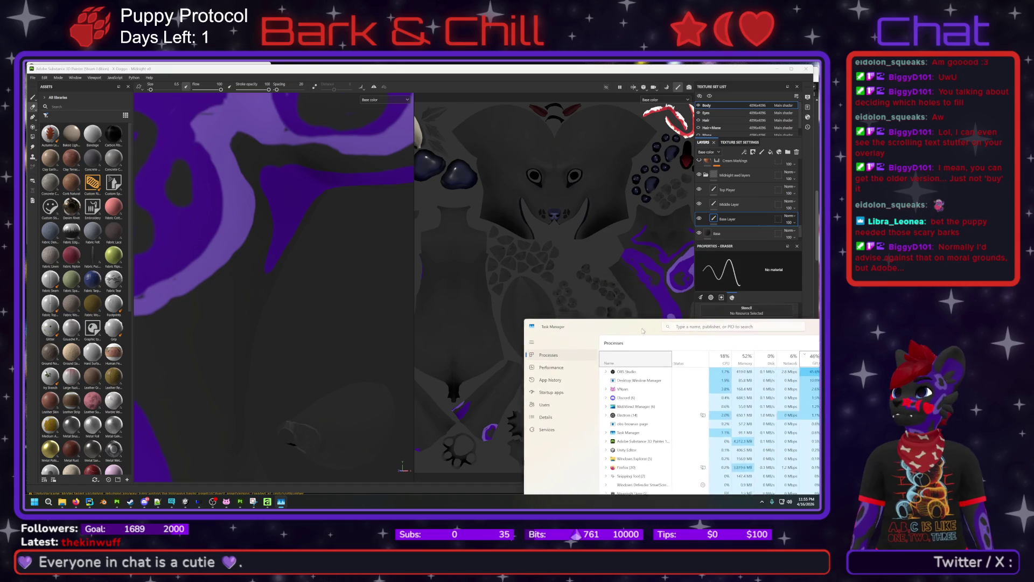
mouse_move(660, 362)
left_mouse_down()
mouse_move(684, 407)
mouse_move(681, 459)
mouse_move(649, 461)
mouse_move(649, 506)
left_mouse_up()
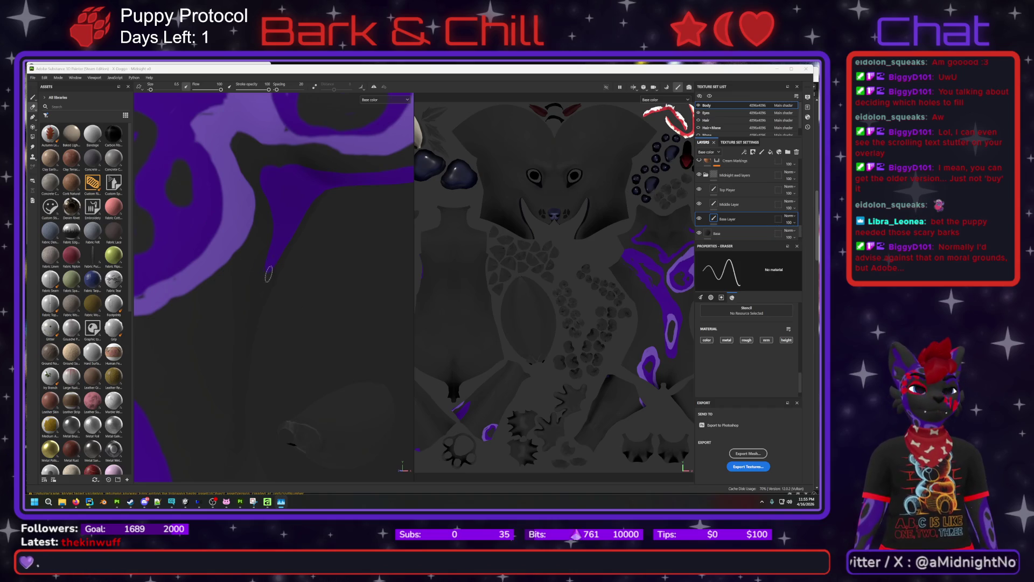
Switch back to the Paint tool with the purple material and reframe on the head.
scroll(269, 275, "up", 5)
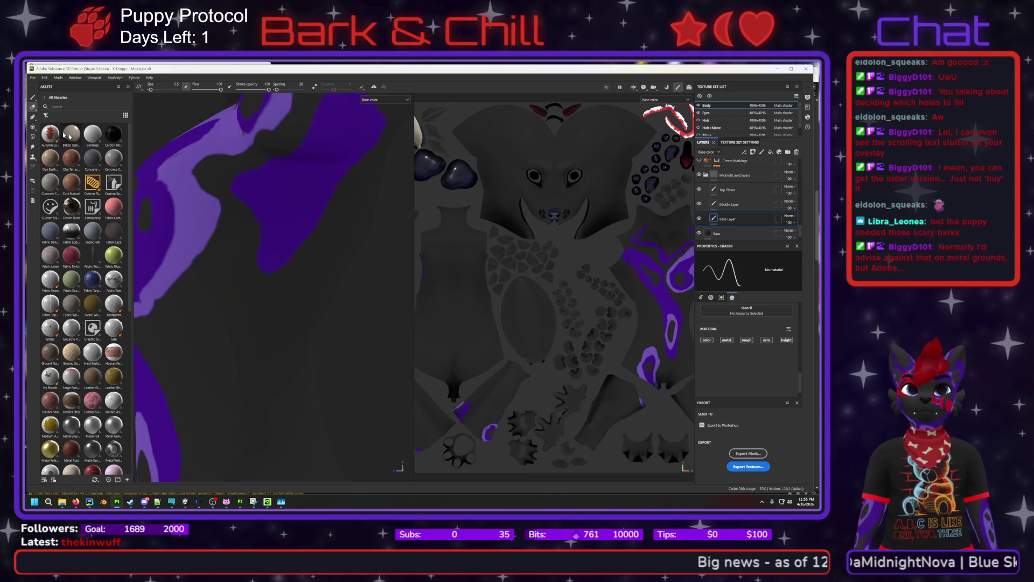
key("1")
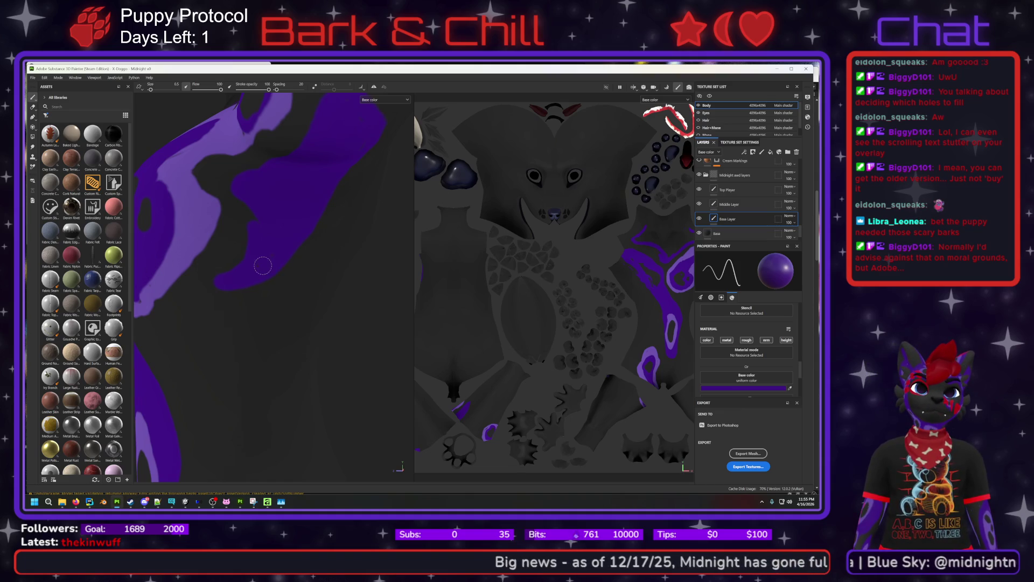
mouse_move(266, 231)
middle_mouse_down()
mouse_move(296, 206)
mouse_move(267, 223)
middle_mouse_up()
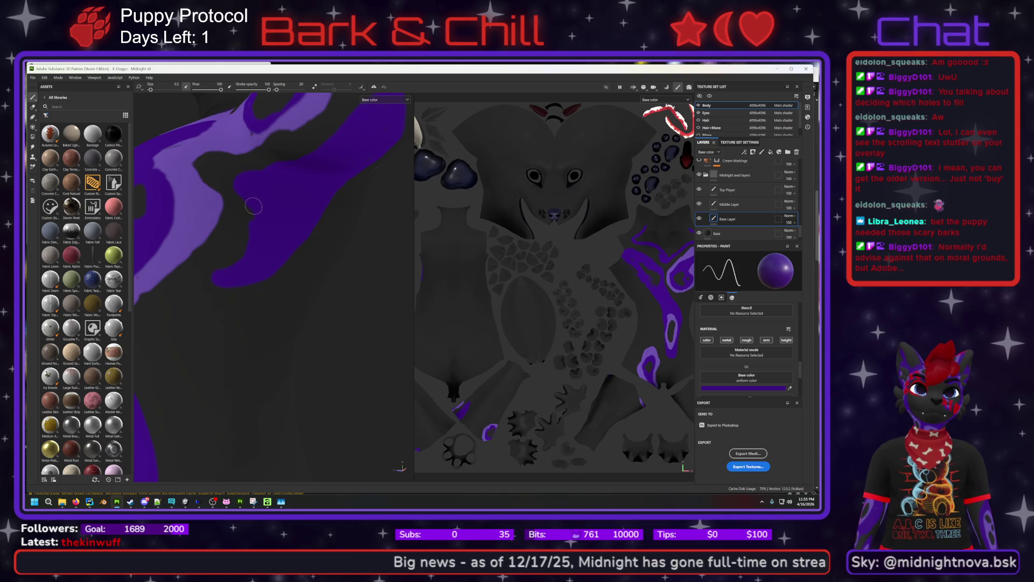
mouse_move(277, 234)
middle_mouse_down()
mouse_move(270, 205)
mouse_move(281, 143)
mouse_move(315, 202)
mouse_move(315, 233)
mouse_move(304, 165)
middle_mouse_up()
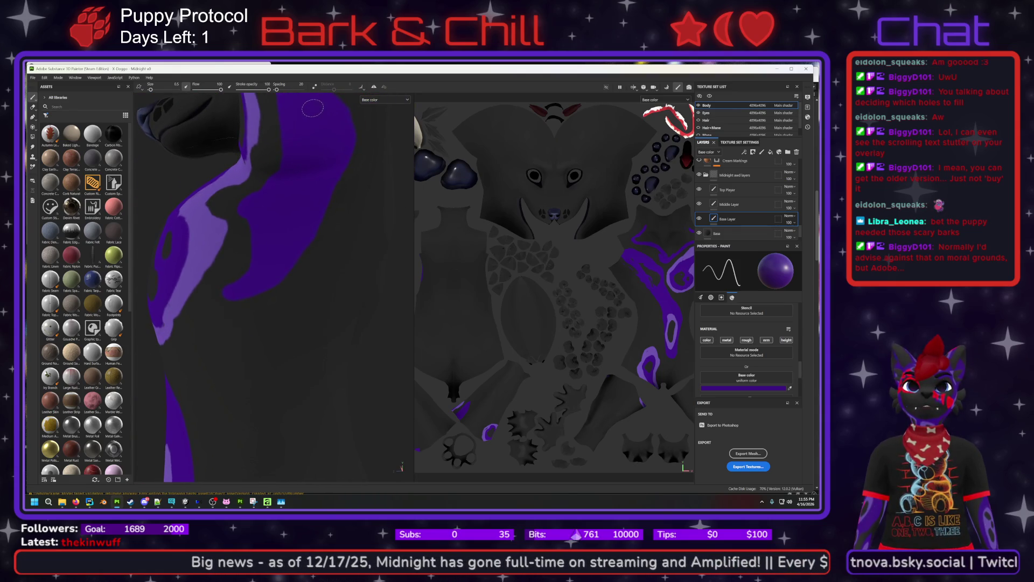
Glance at the other Painter project's spotted pattern, then return and reframe on the eye-shaped marking.
key("alt+Tab")
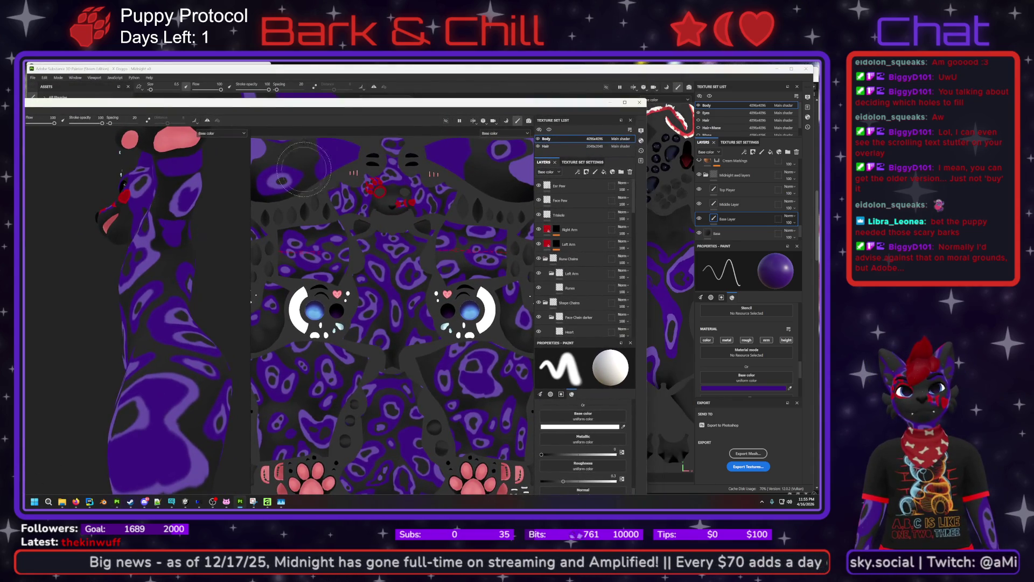
left_click(322, 89)
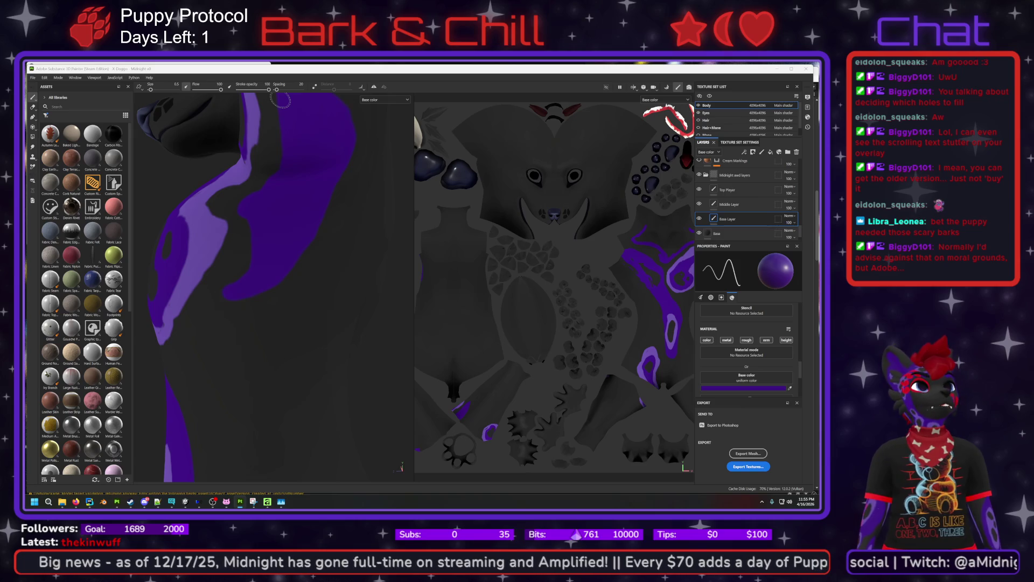
mouse_move(329, 318)
left_mouse_down("alt")
mouse_move(340, 330)
mouse_move(204, 296)
mouse_move(281, 325)
mouse_move(259, 270)
mouse_move(293, 331)
mouse_move(227, 275)
mouse_move(311, 320)
mouse_move(288, 272)
left_mouse_up("alt")
mouse_move(234, 224)
left_mouse_down("alt")
mouse_move(254, 249)
mouse_move(247, 232)
mouse_move(234, 230)
mouse_move(260, 221)
mouse_move(251, 227)
left_mouse_up("alt")
scroll(237, 230, "up", 5)
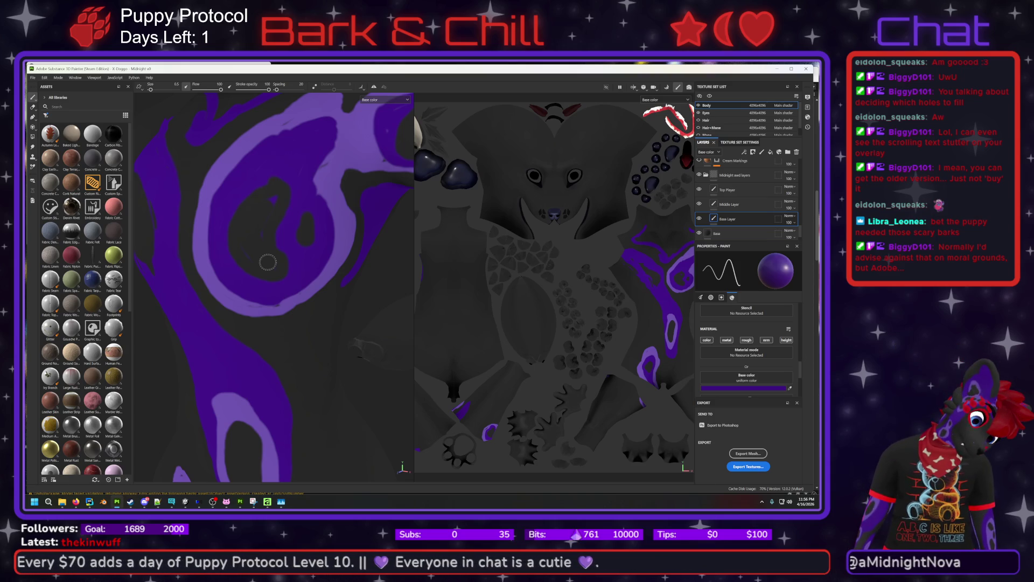
Zoom out to view the whole avatar's chest and shoulder markings, then switch to Unity's X-Doggo window.
scroll(290, 285, "down", 3)
scroll(290, 285, "down", 3)
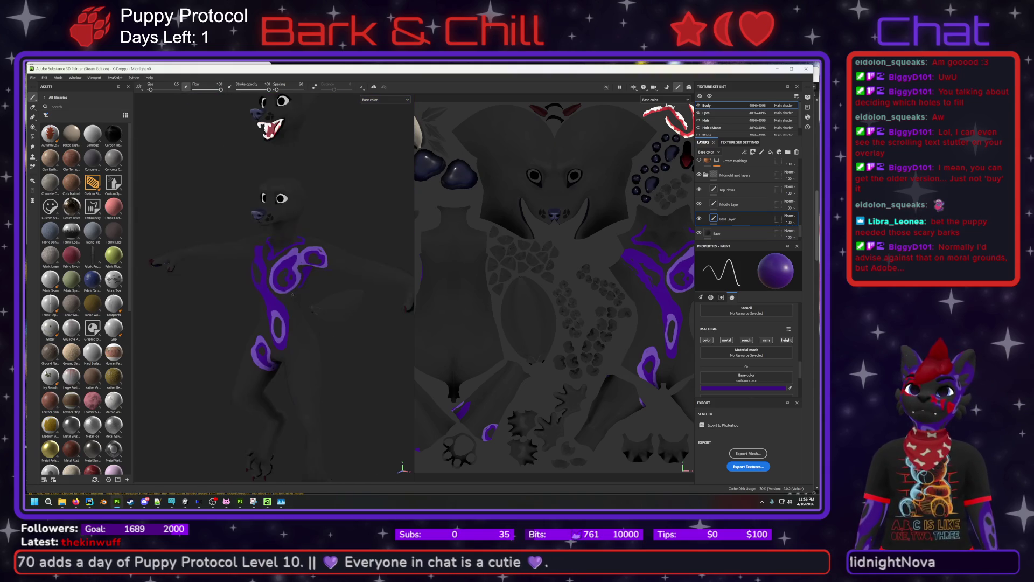
scroll(291, 307, "up", 2)
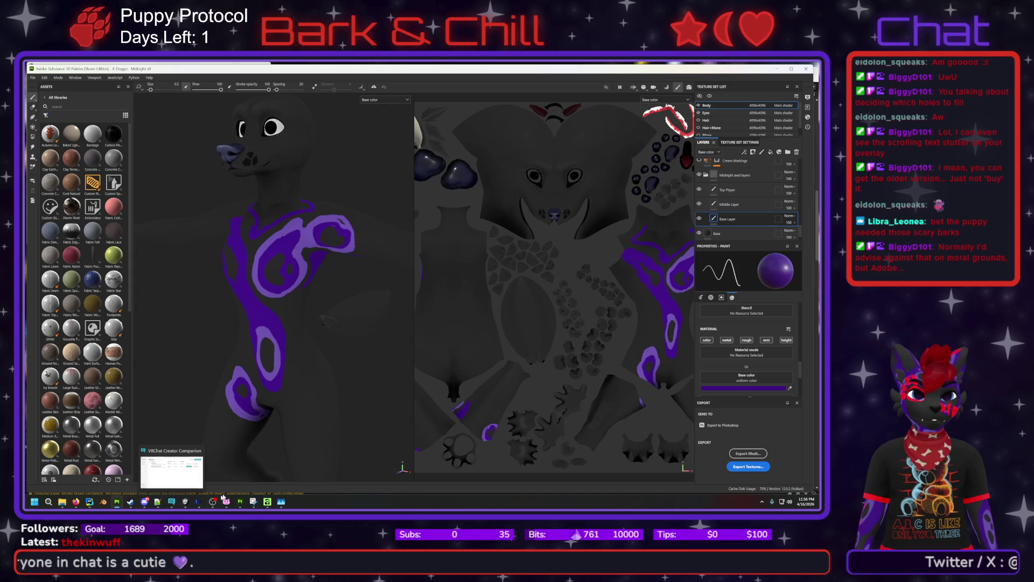
mouse_move(188, 505)
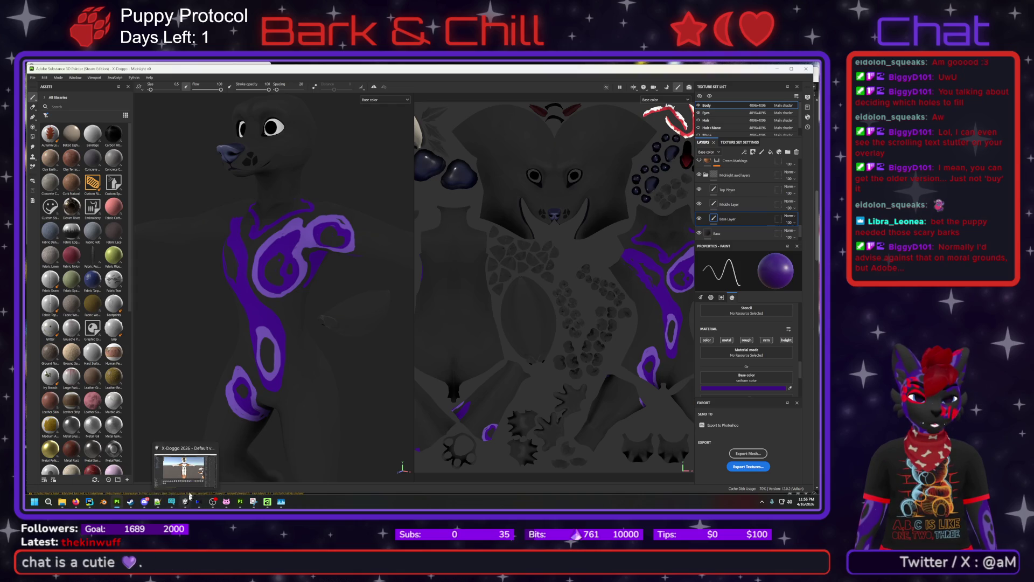
left_click(185, 466)
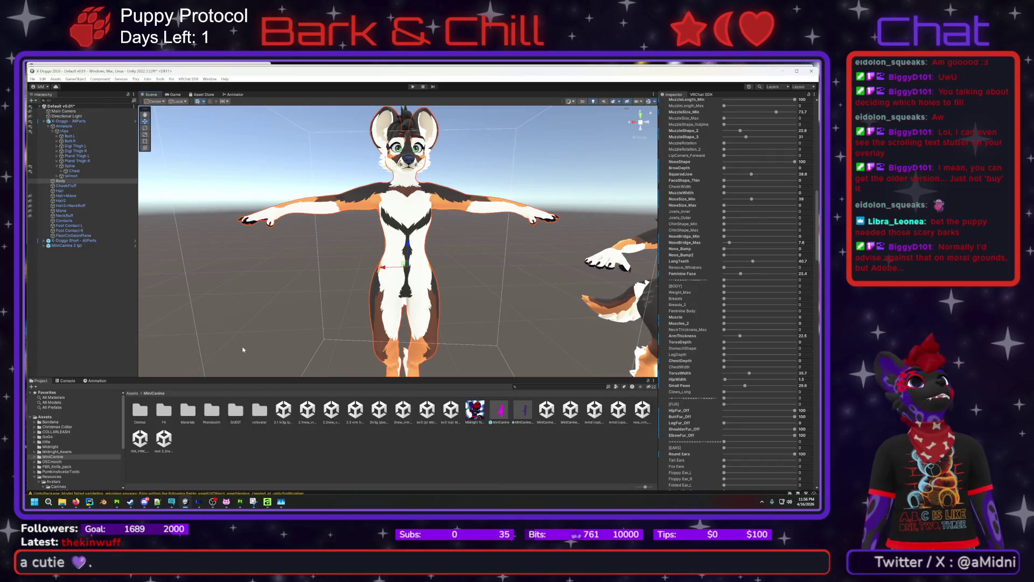